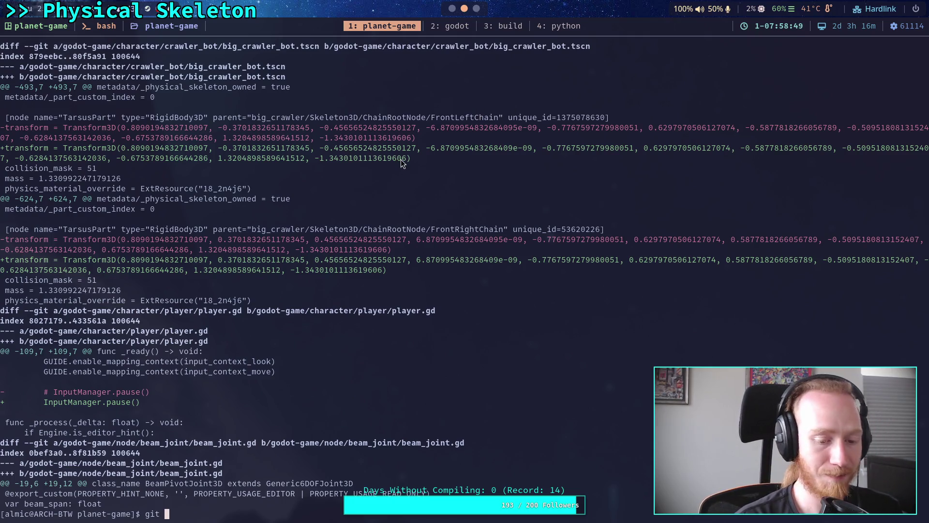
Stage godot-game/character/crawler_bot/ with git add, then save the crawler scene in Godot.
text(add )
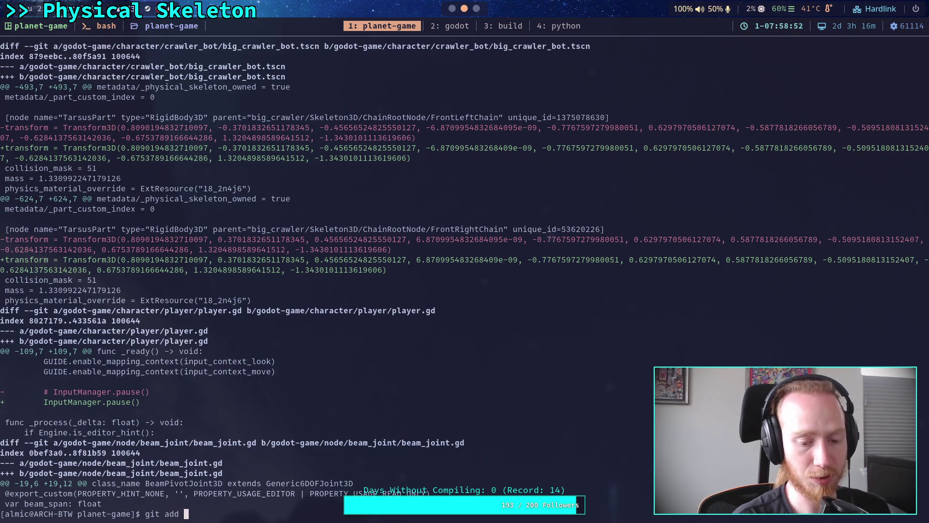
text(godot-game/character/)
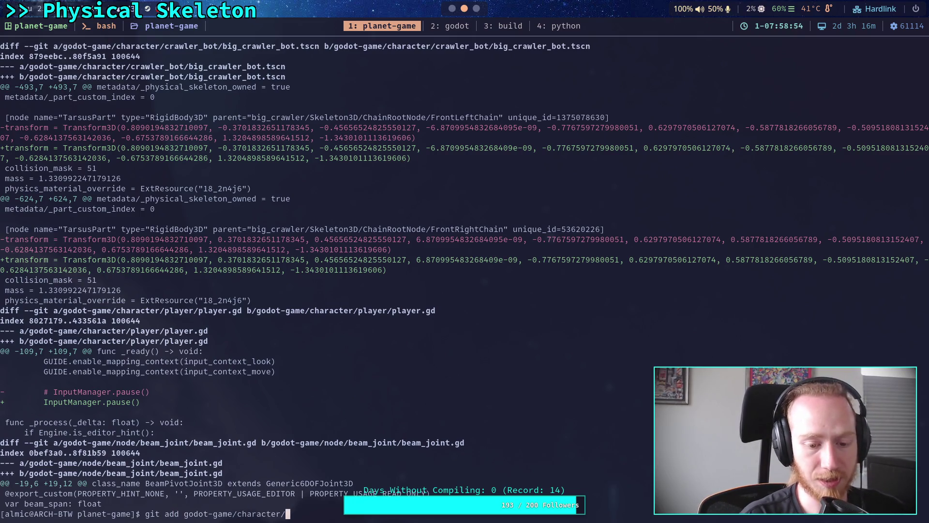
text(crawler_bot/big_crawler_)
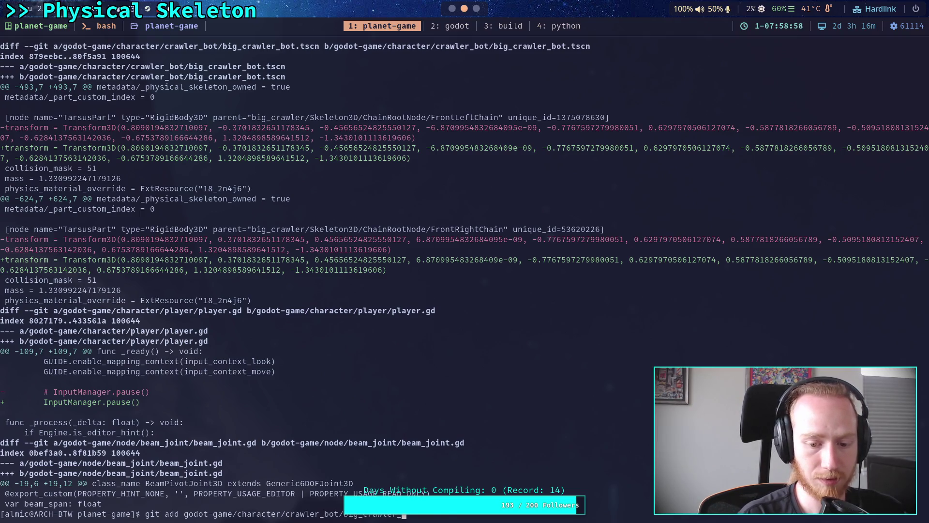
key(Return)
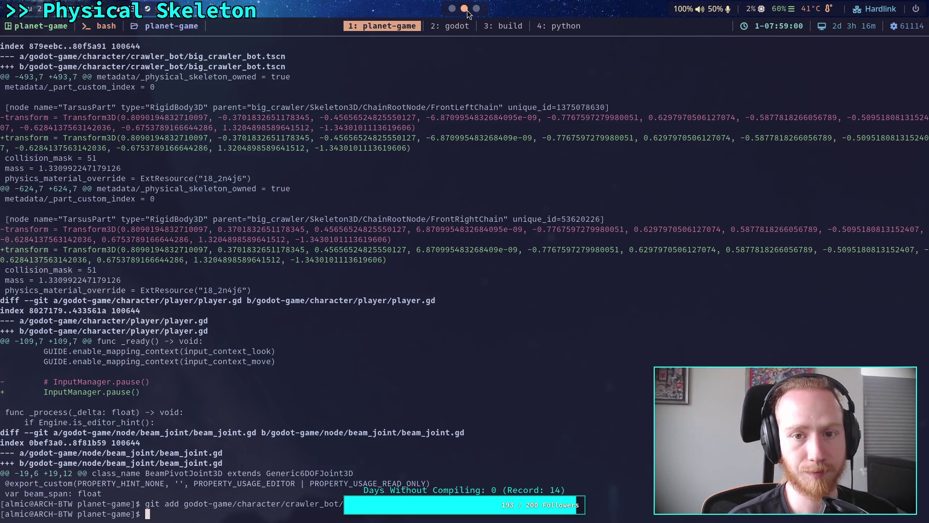
click(452, 9)
key(ctrl+s)
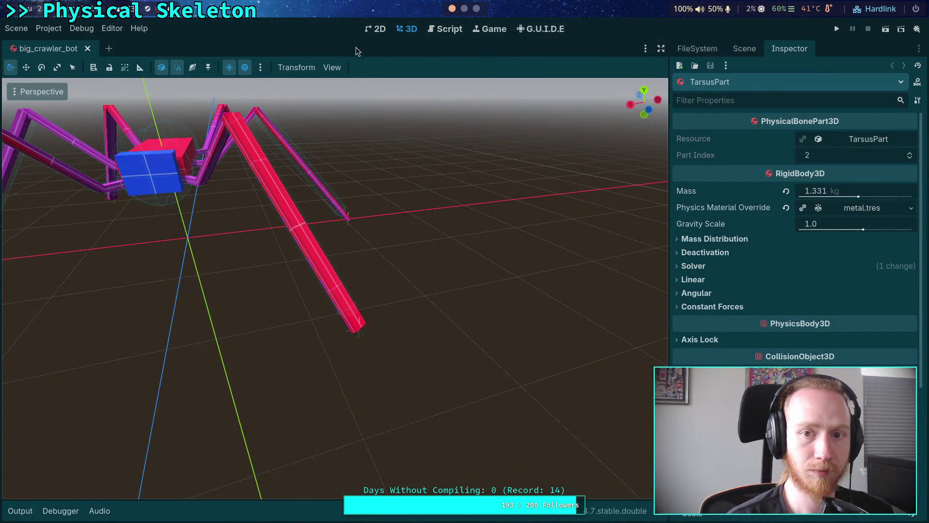
Rerun the previous git diff in the terminal and quit the pager.
click(464, 8)
key(Up)
key(Up)
key(Return)
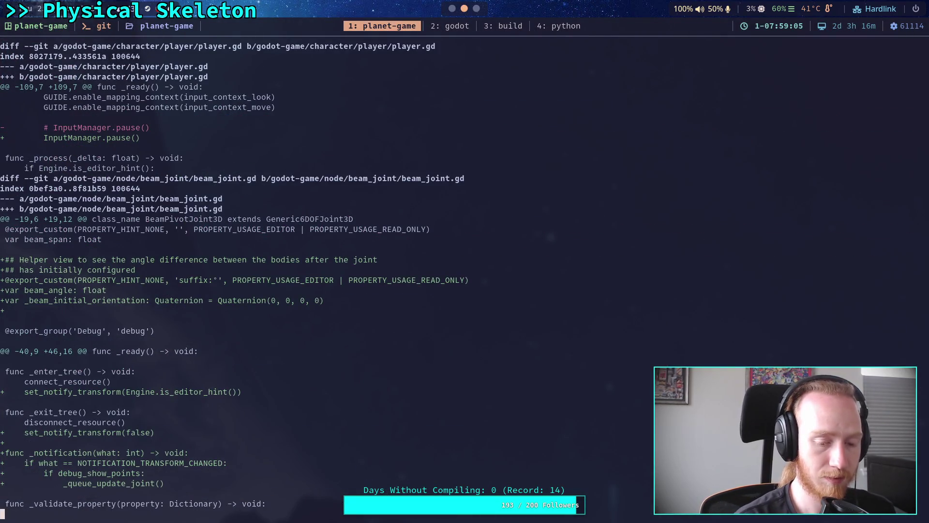
key(q)
Close the big_crawler_bot scene and reopen big_crawler_bot.tscn from the FileSystem dock.
key(super+1)
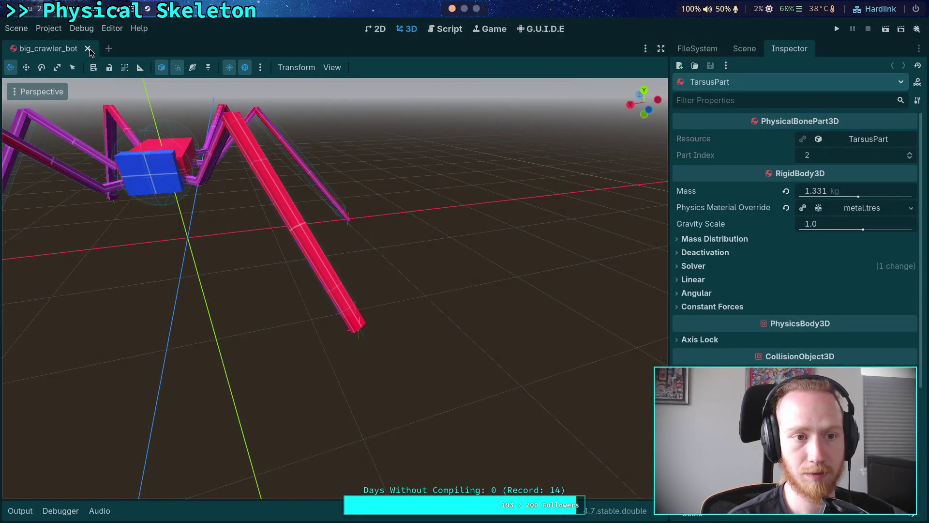
click(88, 49)
click(699, 49)
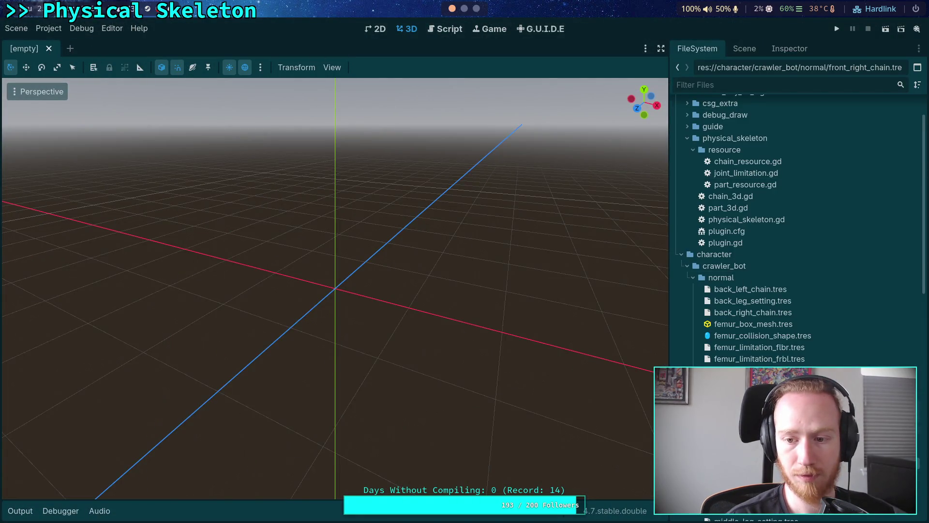
click(693, 278)
click(739, 314)
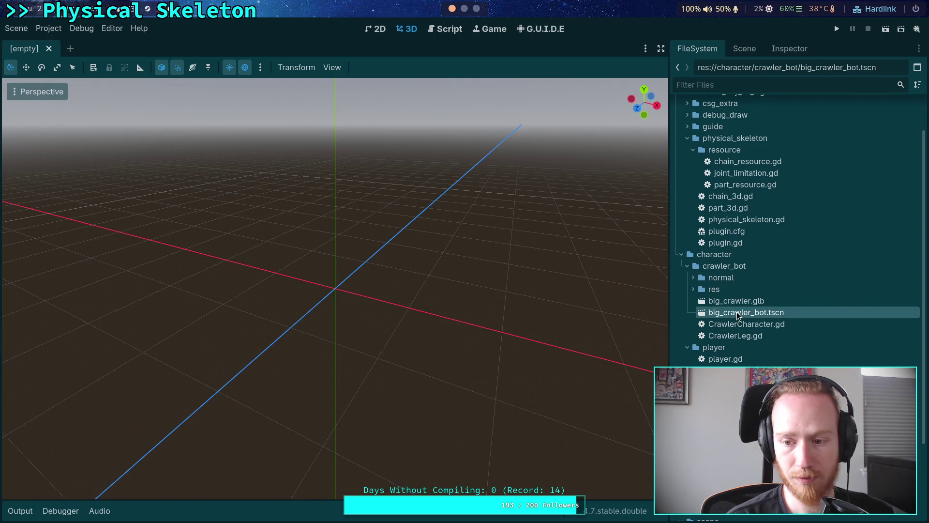
double_click(739, 314)
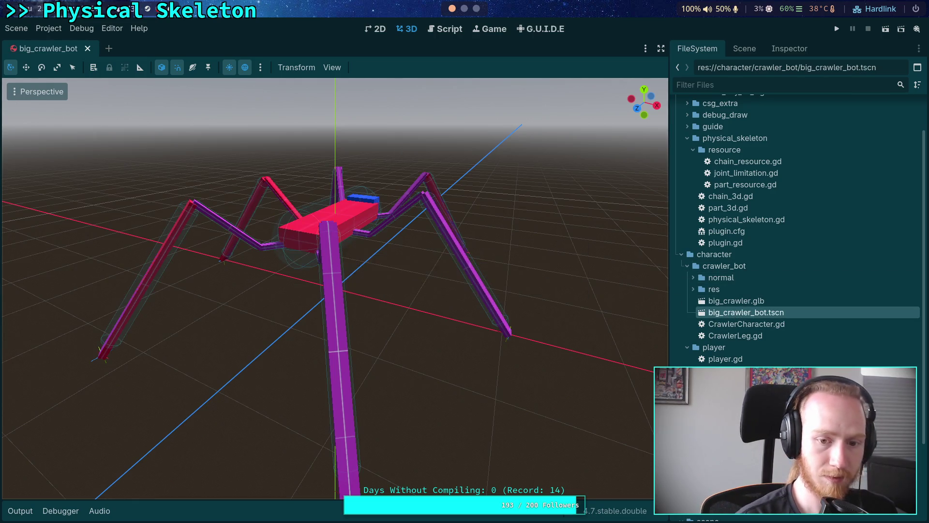
click(463, 9)
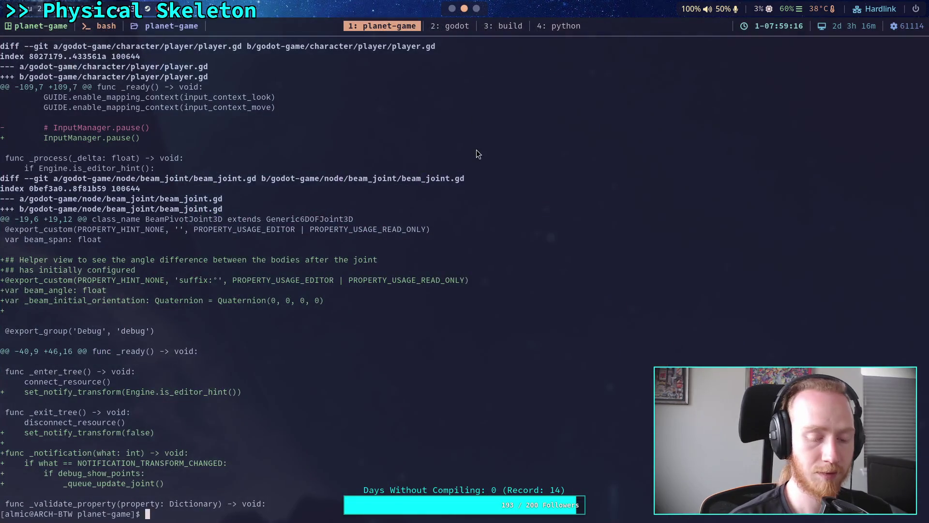
Run git diff to review changes in big_crawler_bot.tscn, player.gd and beam_joint.gd.
text(git diff)
key(Return)
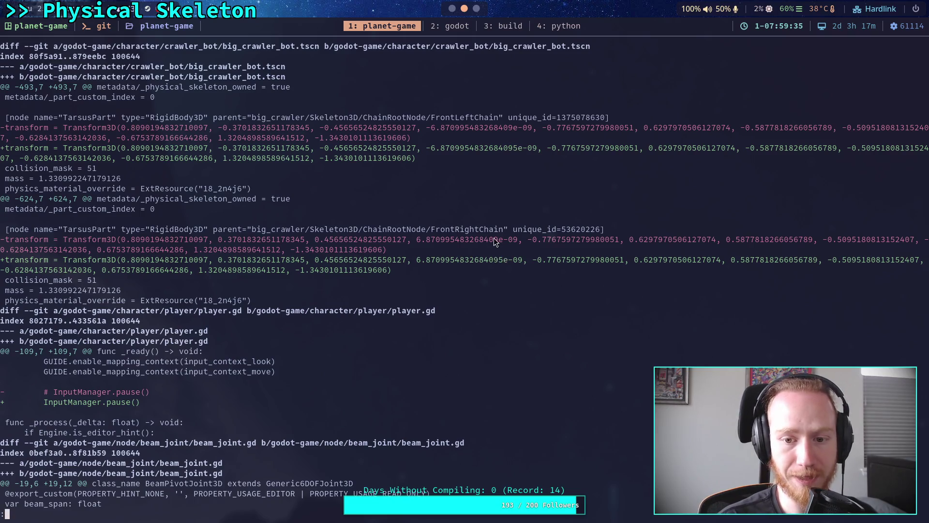
Reload the big_crawler_bot scene with Scene > Reload Saved Scene.
click(453, 11)
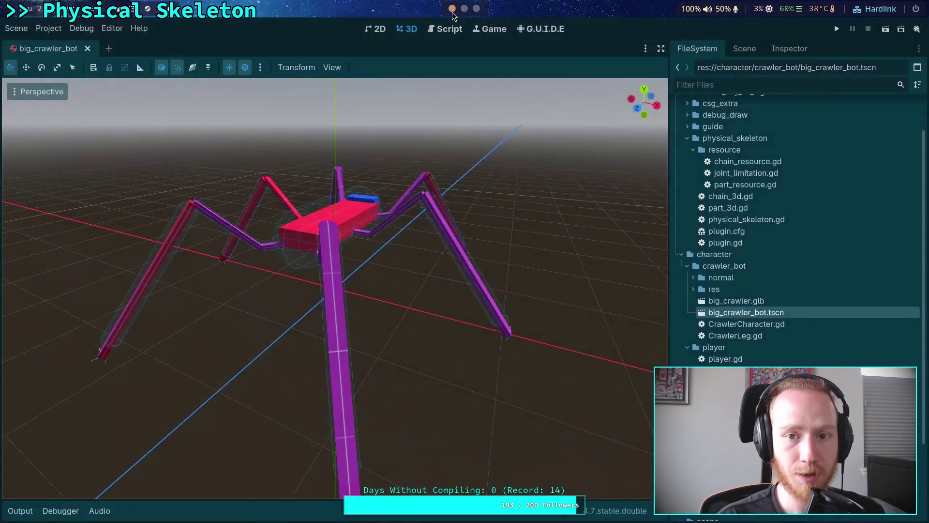
click(16, 28)
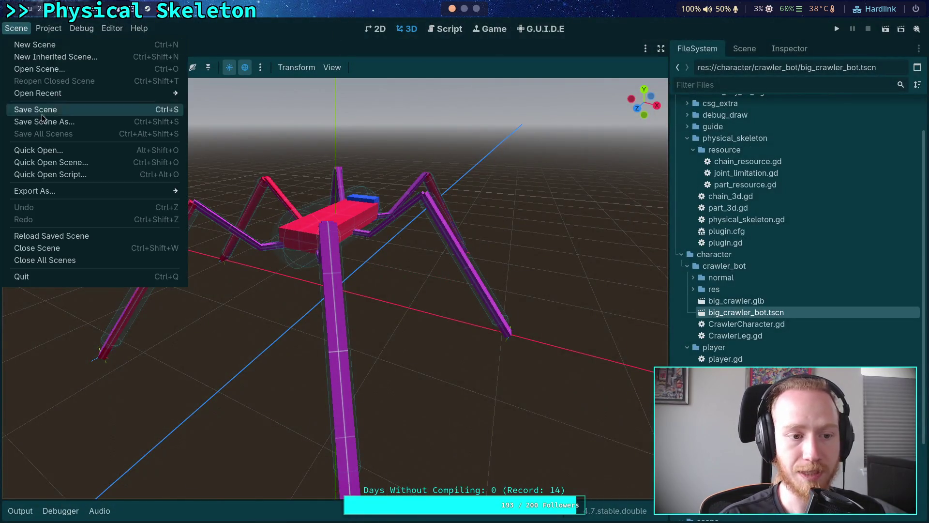
click(53, 235)
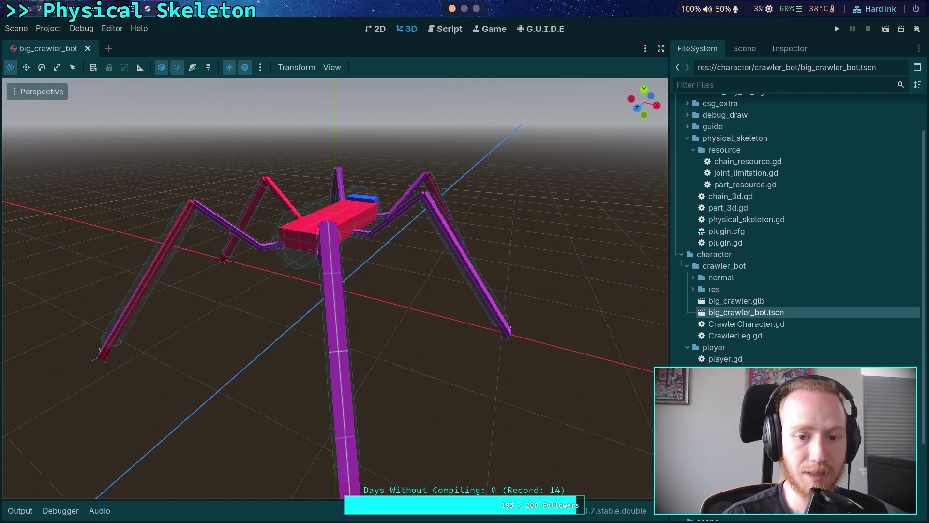
Scroll through the git diff, quit the pager, and open Godot's Script editor.
click(465, 10)
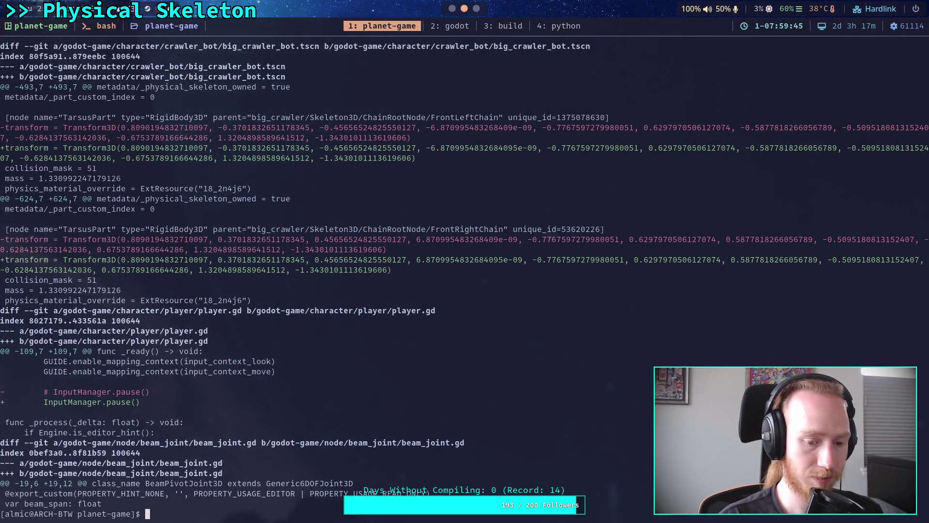
text(git diff)
scroll(465, 271, down, 9)
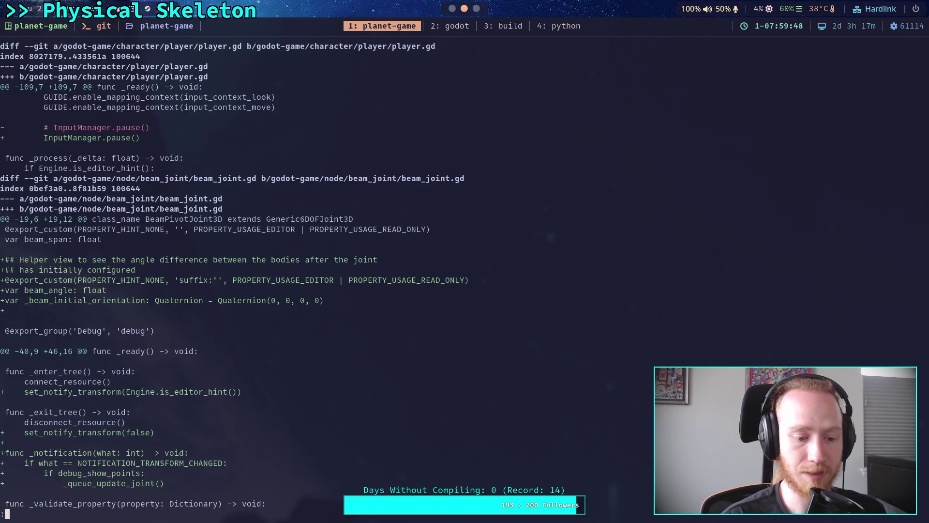
key(q)
click(452, 8)
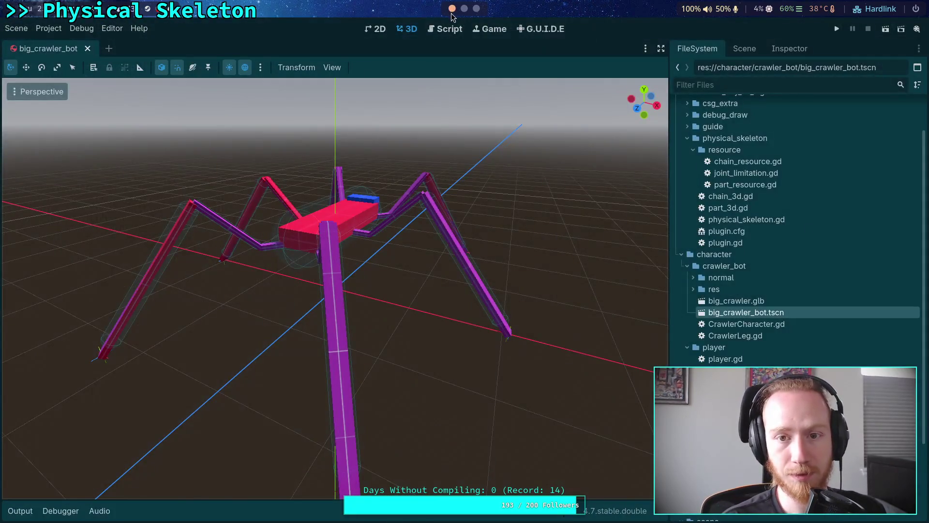
click(449, 28)
click(464, 8)
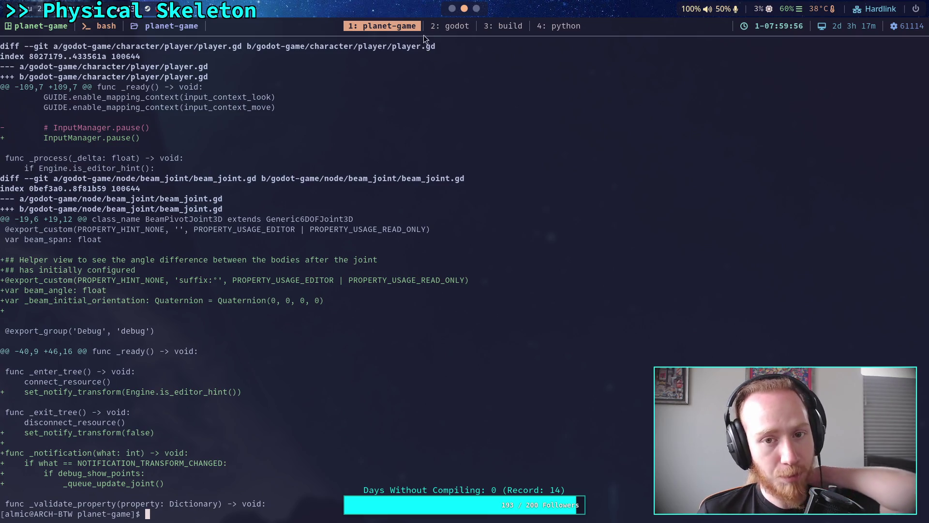
click(451, 9)
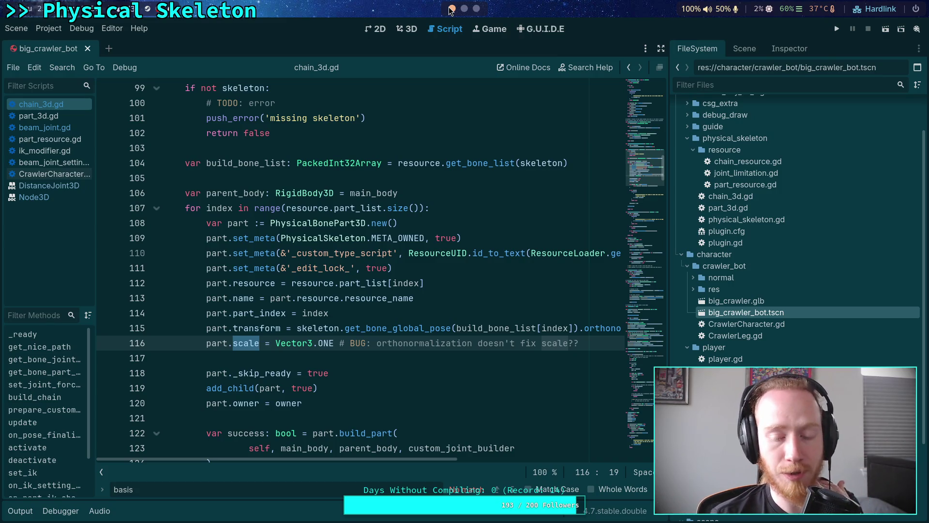
In chain_3d.gd, go to empty line 117, widen the script list, and dismiss the basis search.
click(363, 358)
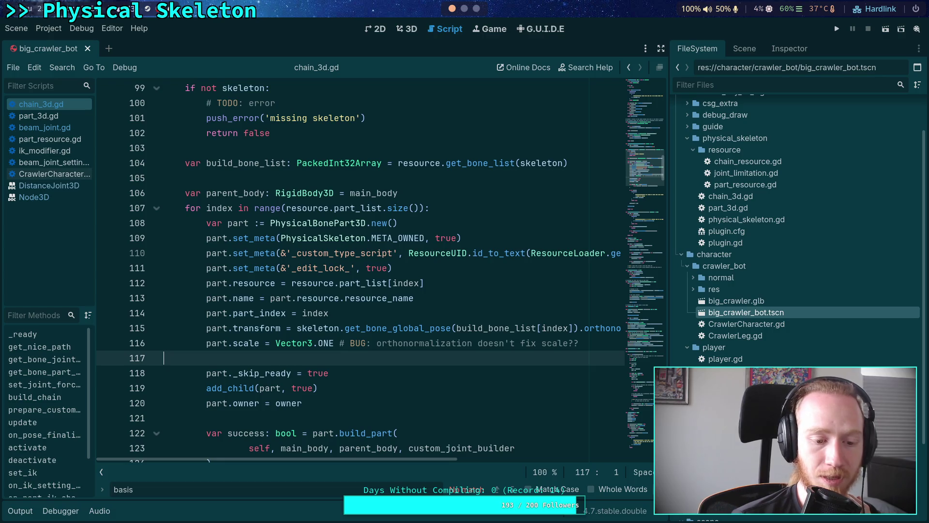
mouse_move(97, 405)
mouse_down()
mouse_move(160, 392)
mouse_move(128, 401)
mouse_up()
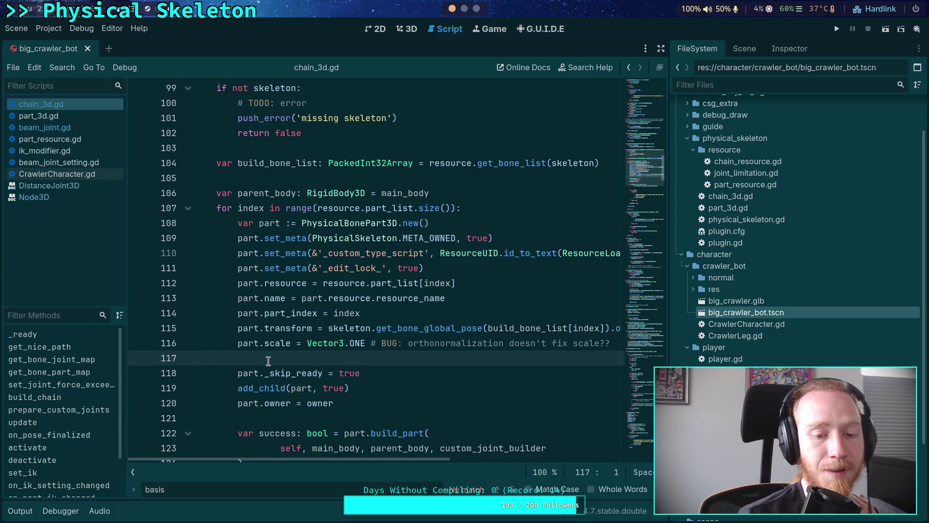
mouse_move(591, 328)
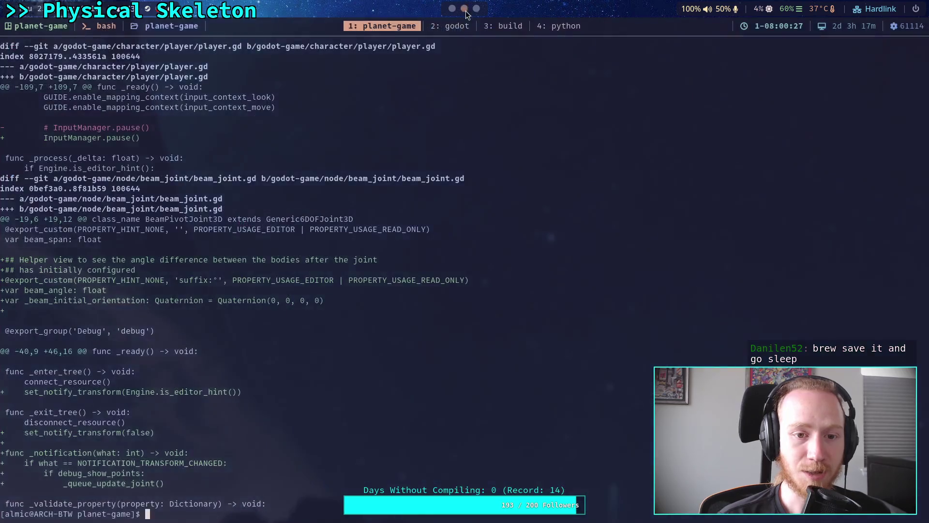
click(465, 9)
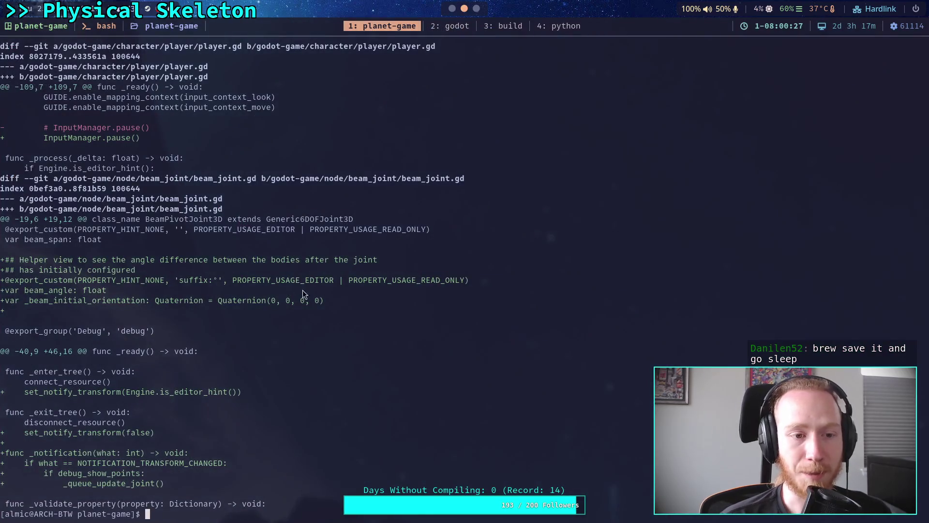
click(452, 9)
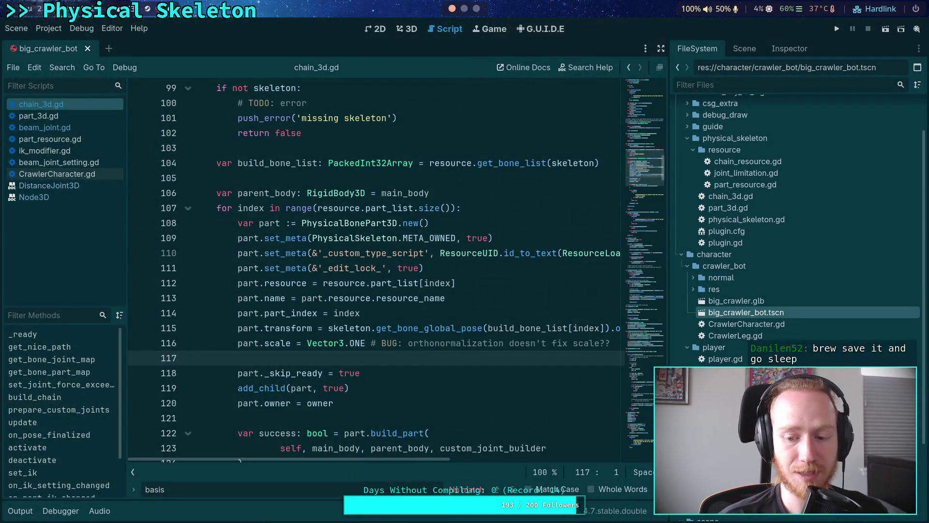
key(Escape)
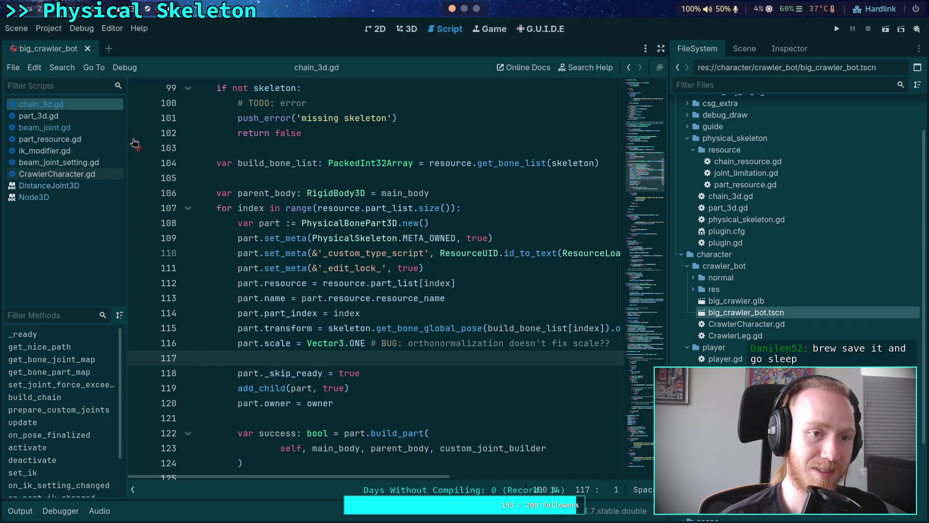
Rerun git diff in the terminal, then show the Scene dock's node tree in Godot.
click(16, 28)
click(71, 248)
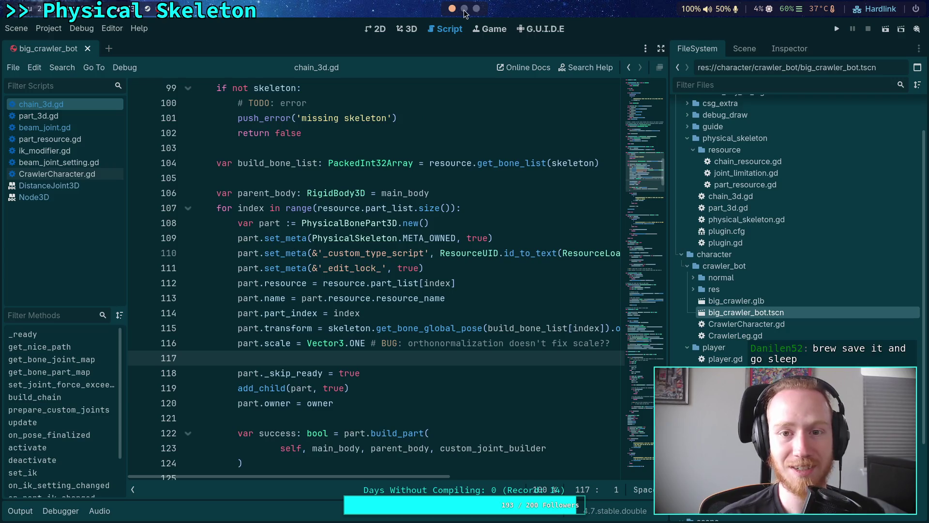
key(super+2)
text(git diff)
key(Return)
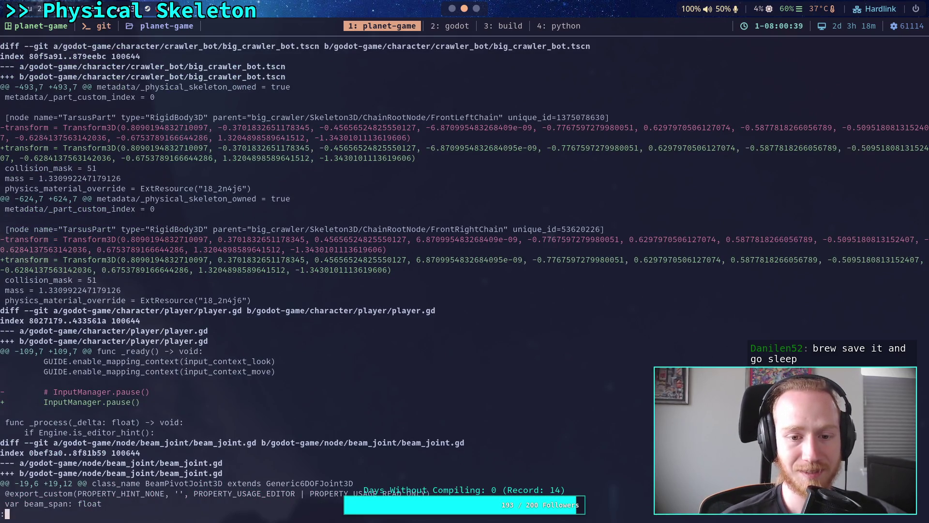
click(452, 9)
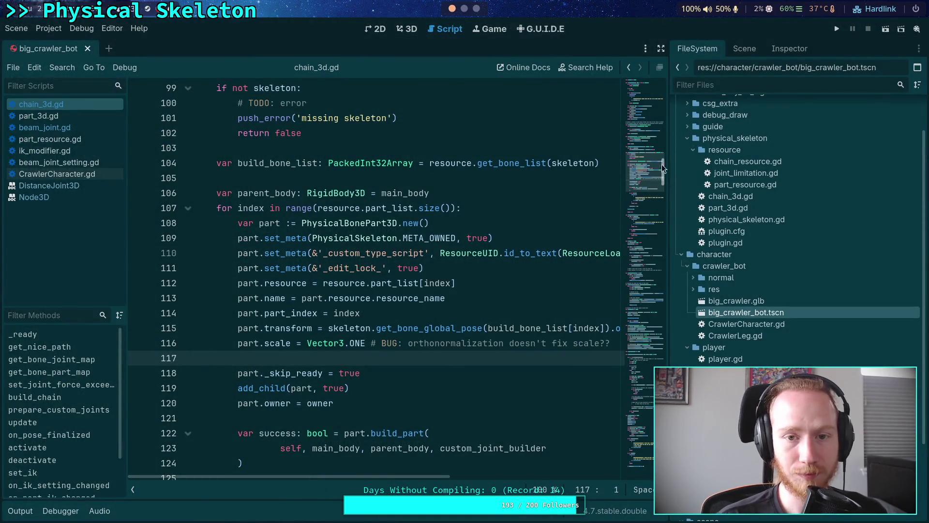
click(758, 49)
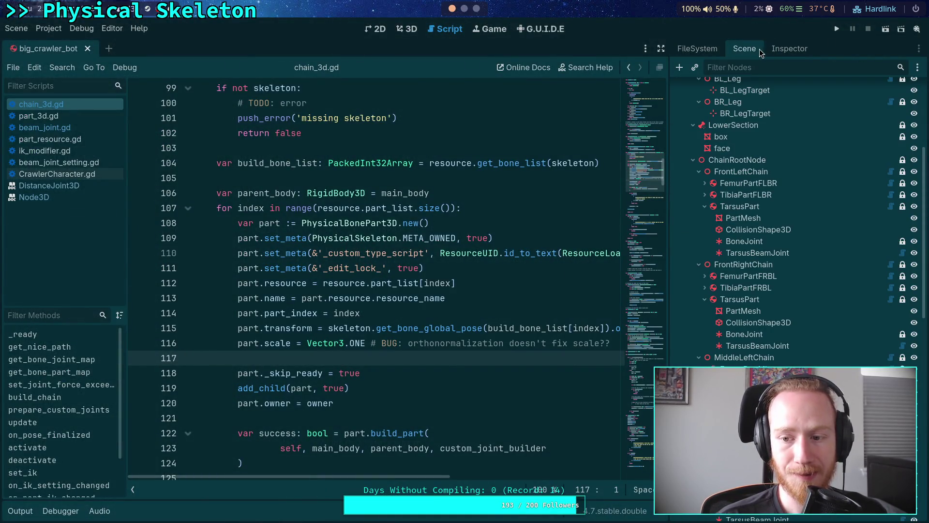
Select the front-left TarsusPart node and inspect its Transform properties.
click(780, 300)
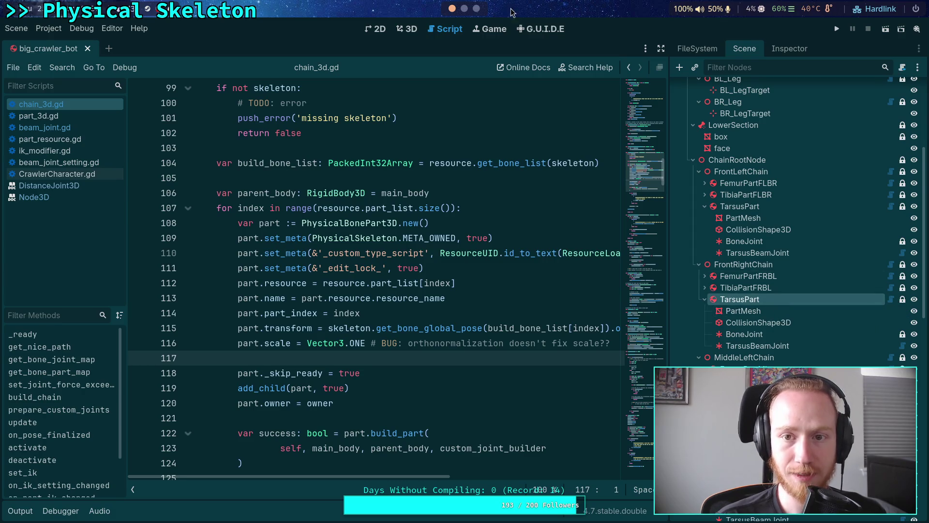
click(464, 9)
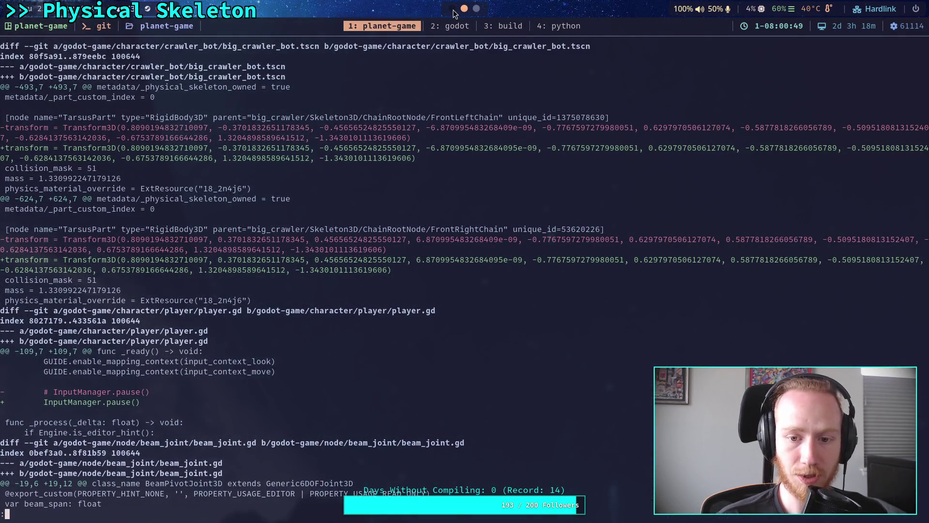
click(453, 9)
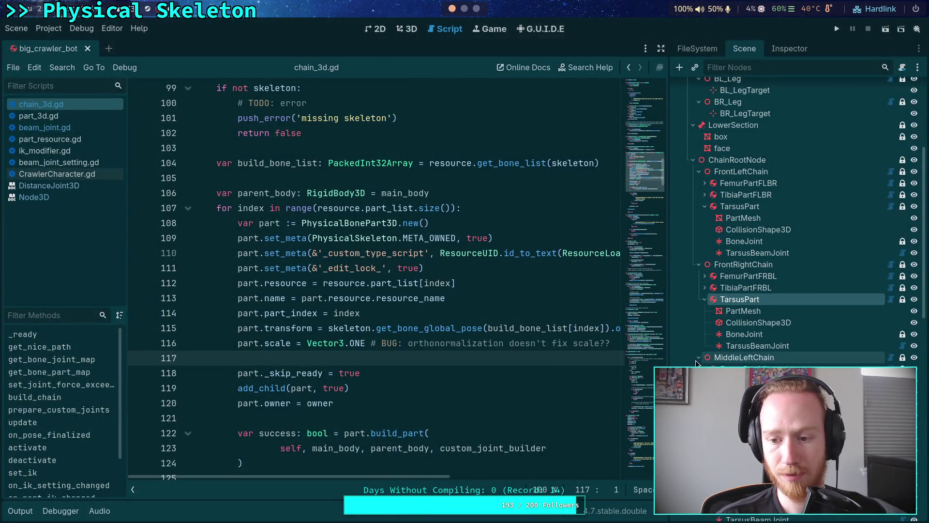
scroll(726, 315, up, 2)
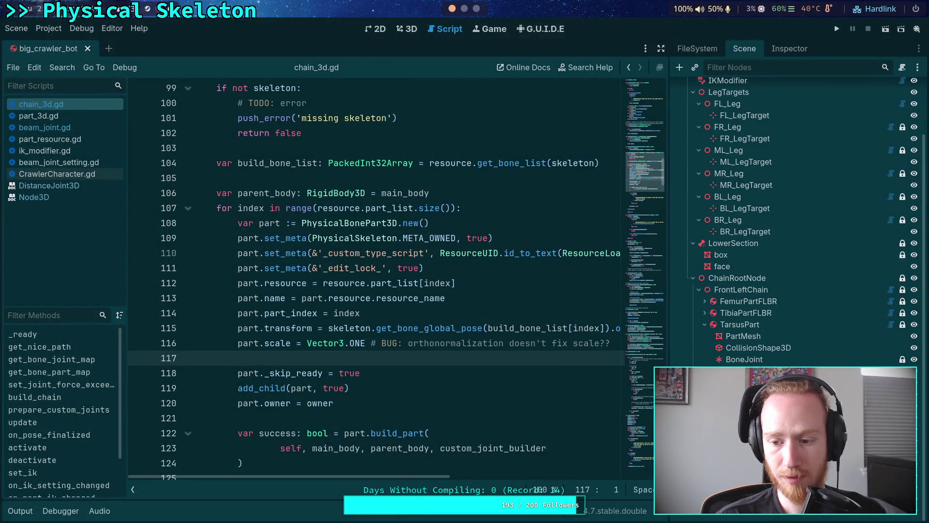
click(727, 325)
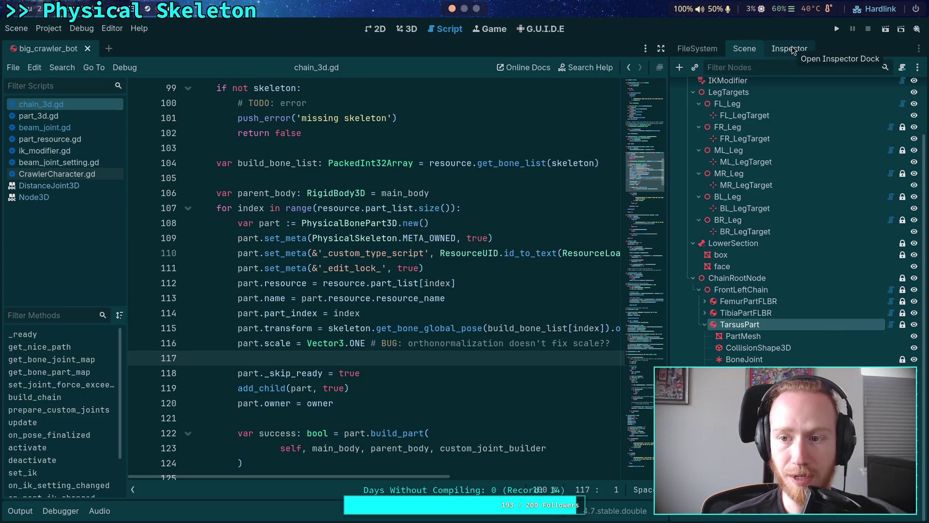
click(775, 47)
scroll(775, 248, down, 3)
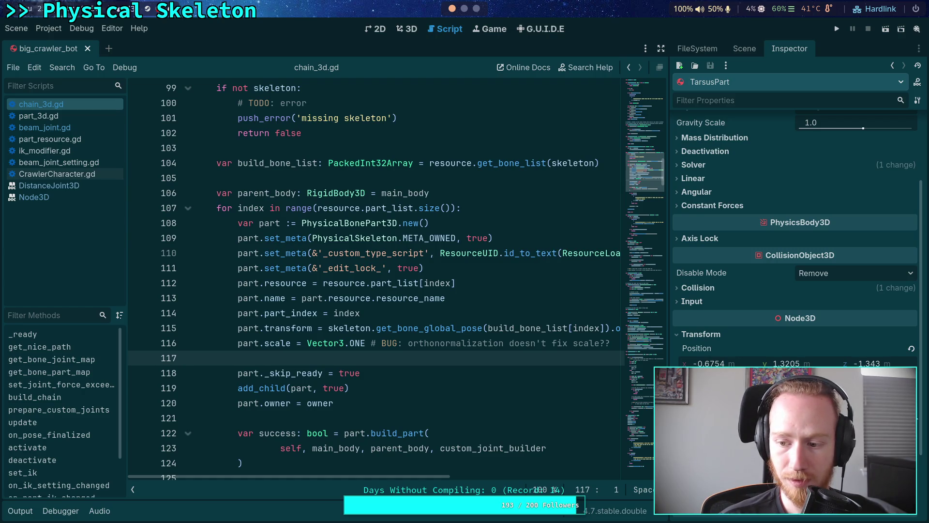
Save the crawler bot scene and recheck TarsusPart's Transform in the Inspector.
key(ctrl+s)
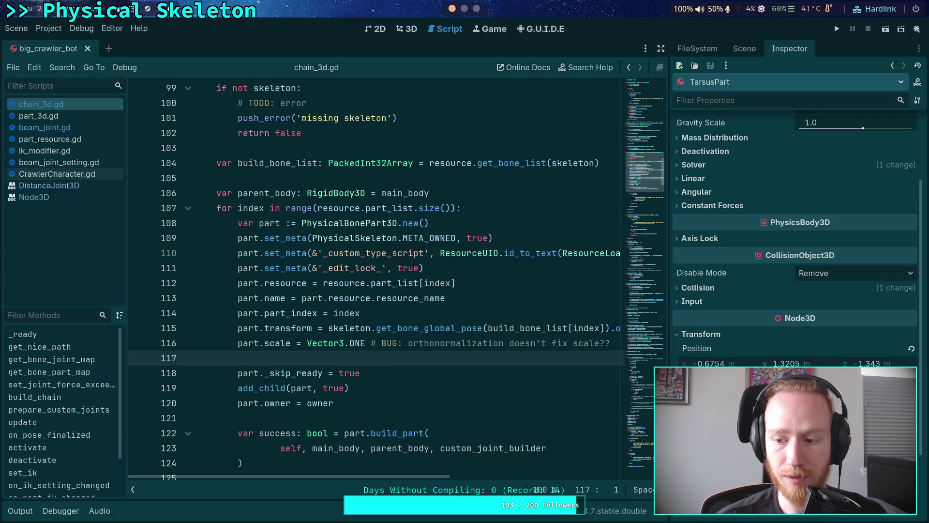
click(744, 49)
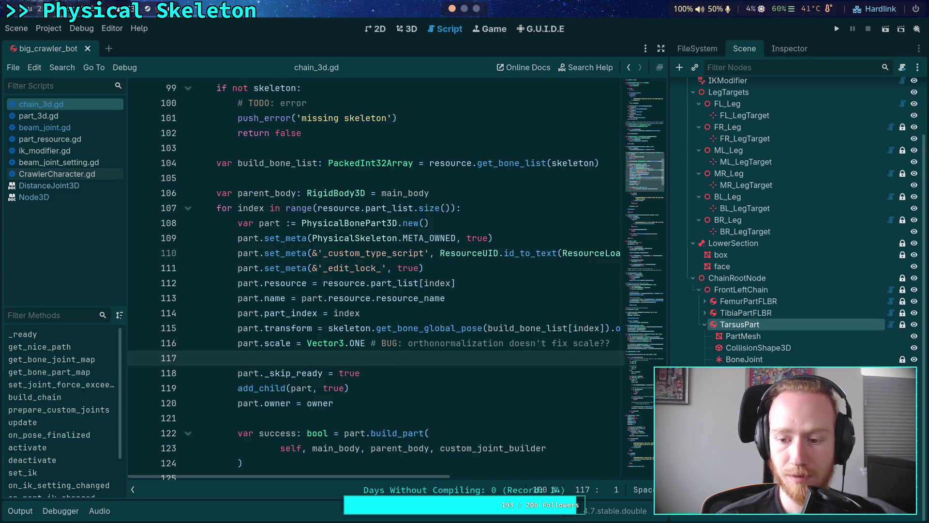
click(789, 48)
scroll(794, 242, down, 5)
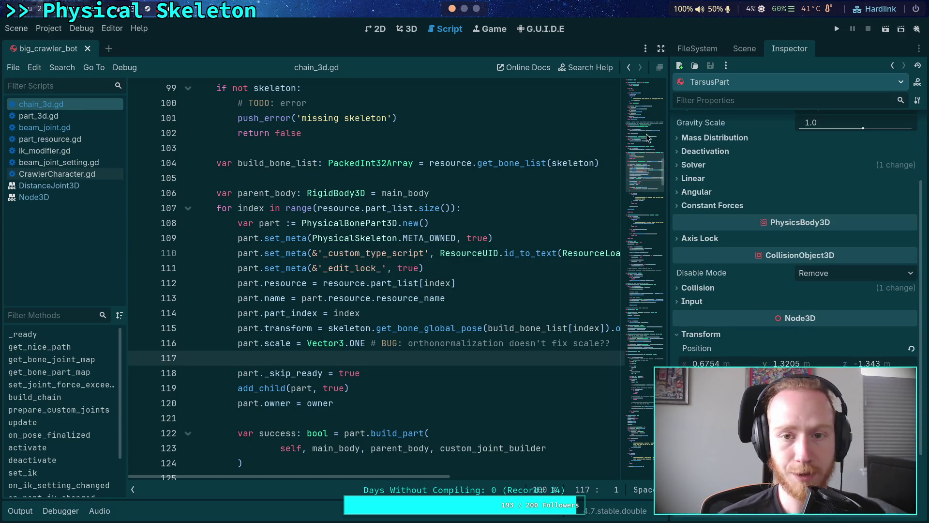
key(super+1)
Quit the pager and rerun git diff to see the fresh changes.
key(q)
key(Up)
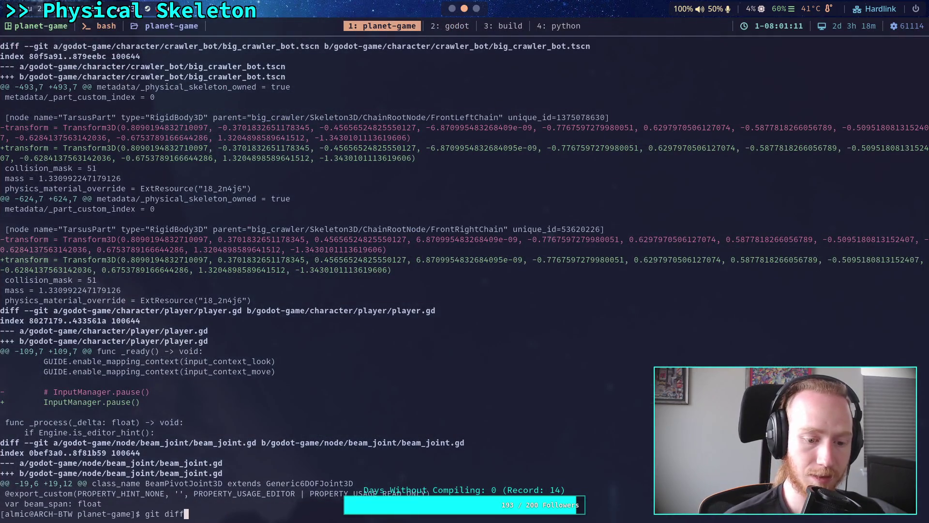
key(Return)
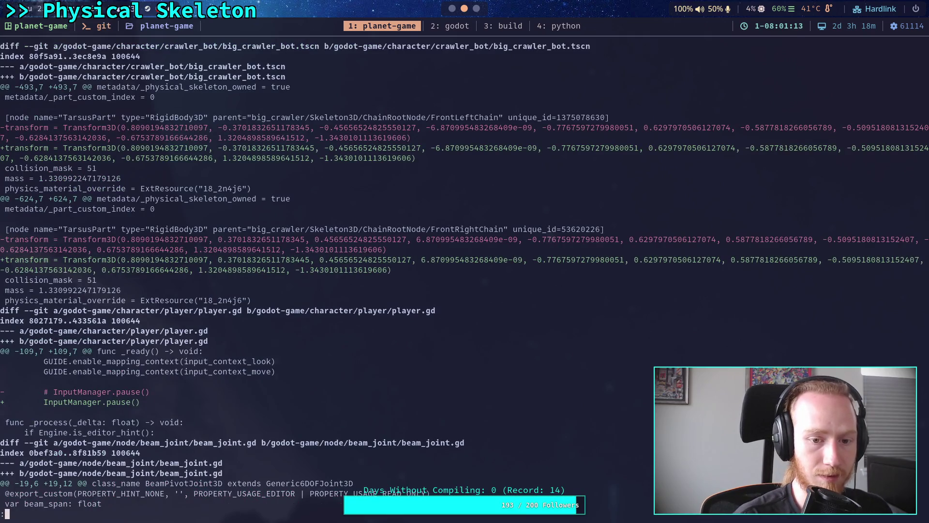
Stage godot-game/character/crawler_bot/big_crawler_bot.tscn using tab completion with git add.
text(q)
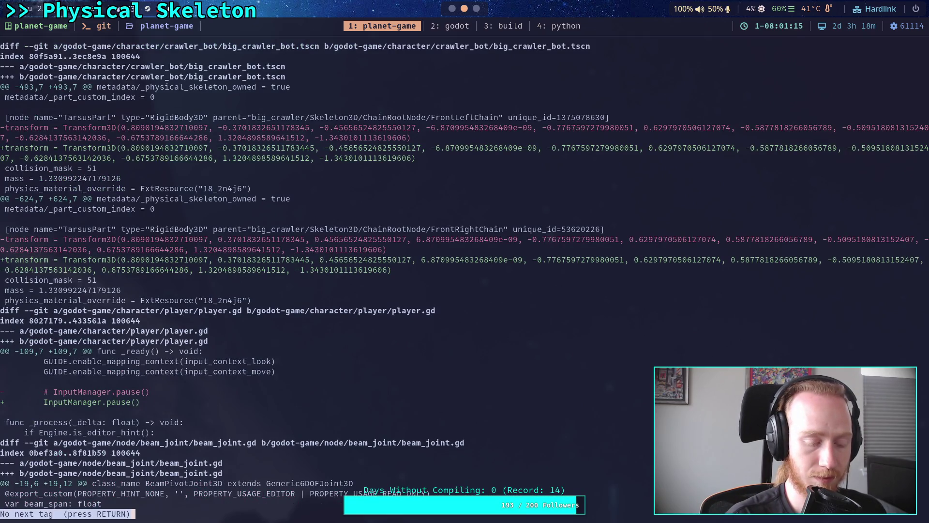
text(git add )
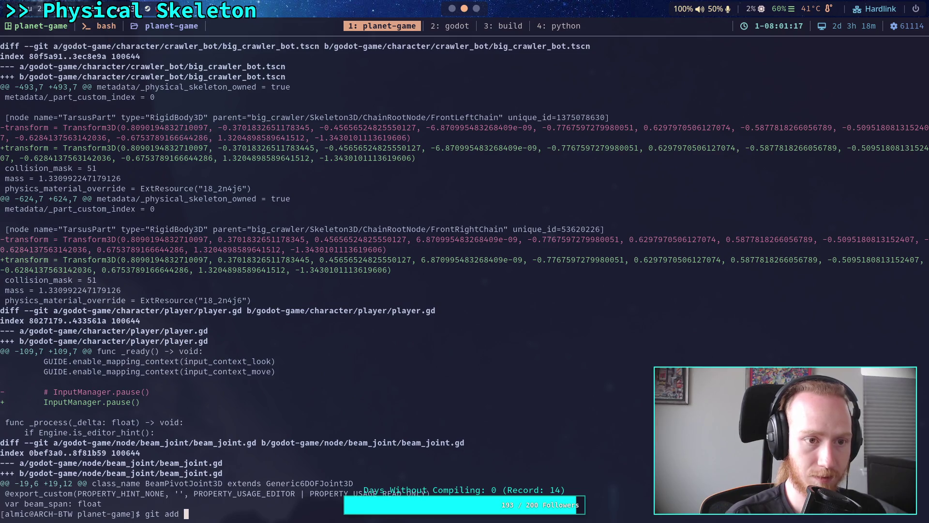
text(godot-game/character/crawler_bot/b)
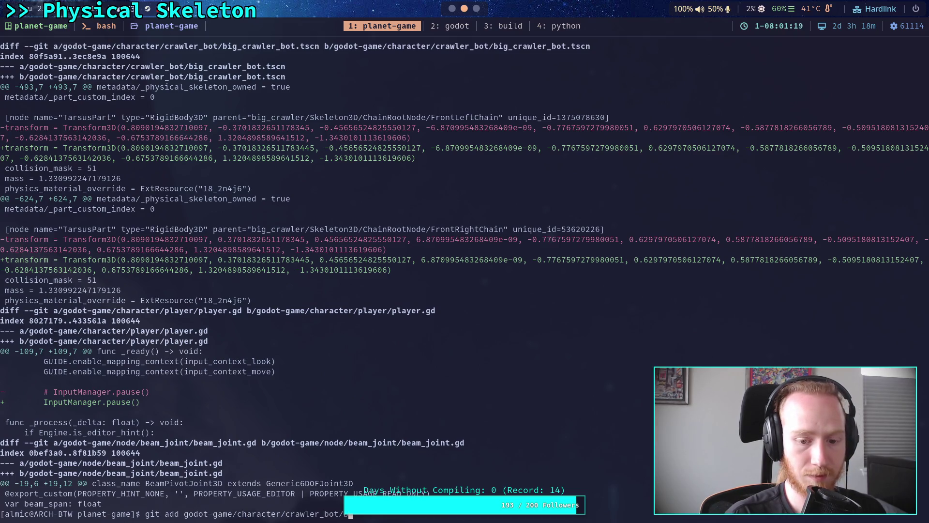
text(i)
key(Tab)
text(_)
key(Tab)
key(Return)
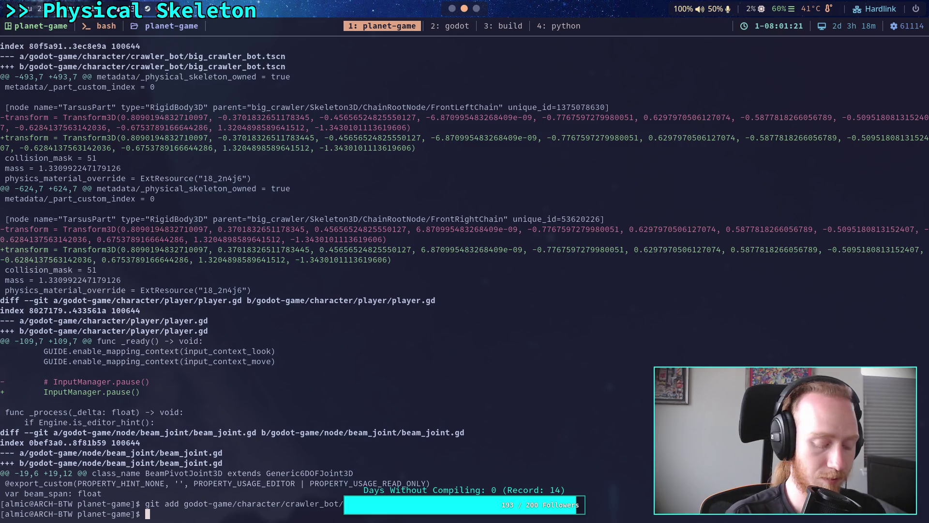
key(super+2)
Reload the saved big_crawler_bot scene, then run git diff for remaining unstaged changes.
click(16, 29)
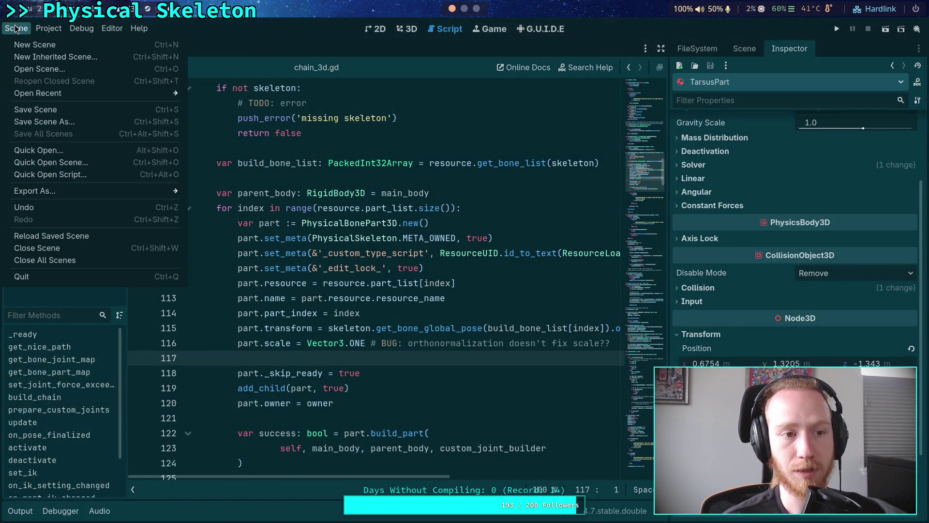
click(59, 237)
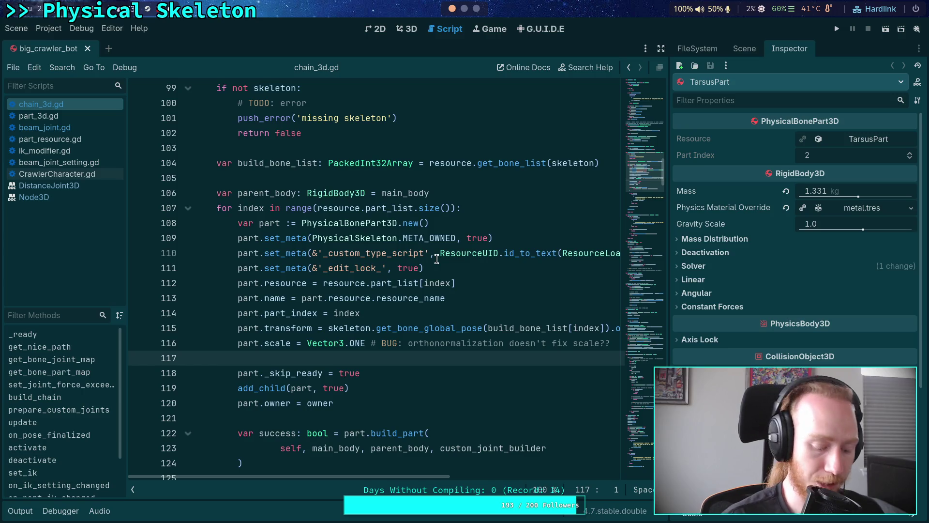
click(465, 10)
text(git diff)
key(Return)
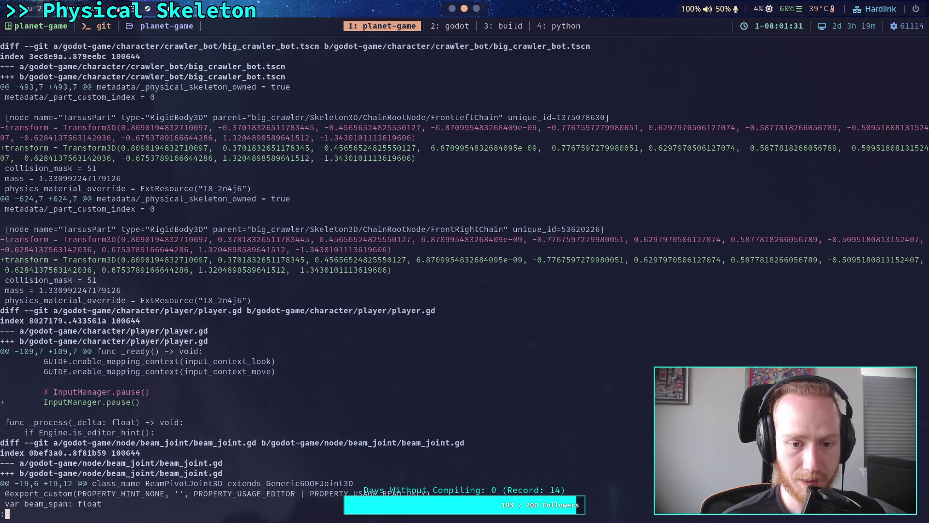
Inspect a TarsusPart transform value in the diff using tmux copy mode, then exit.
click(501, 260)
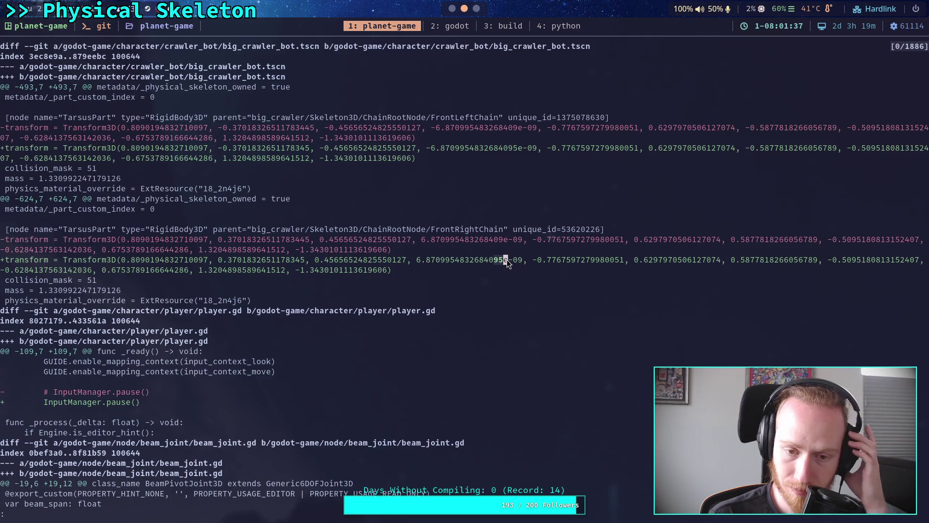
key(q)
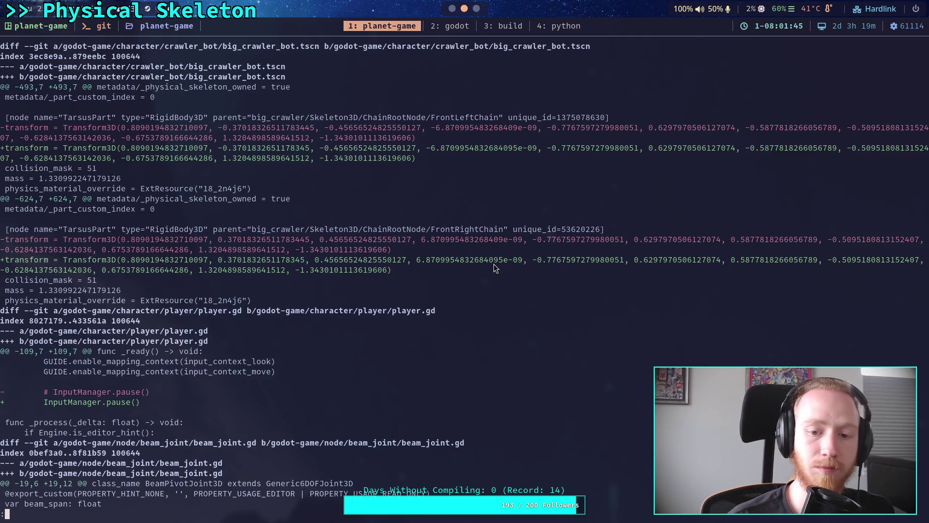
key(super+2)
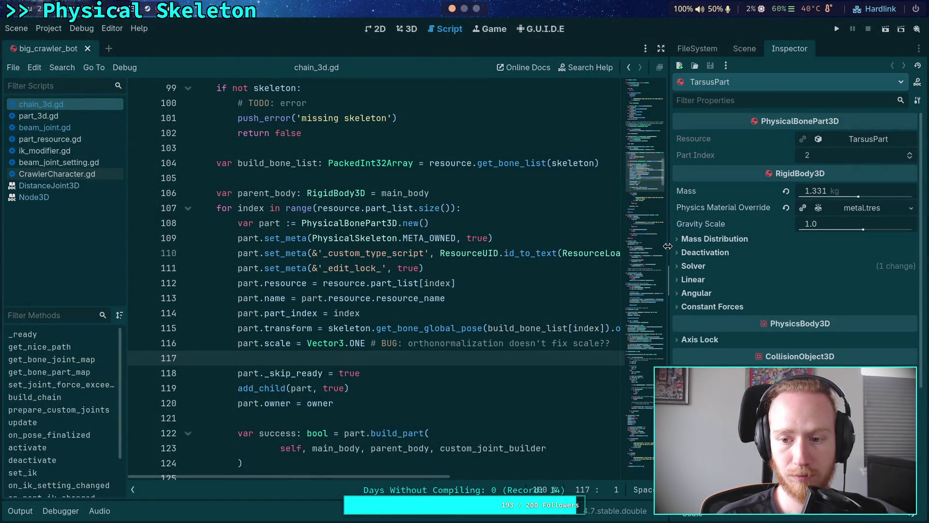
Widen the Inspector and change TarsusPart's Basis yx from 0.1 to 0.0.
drag(670, 249, 612, 245)
scroll(682, 320, down, 4)
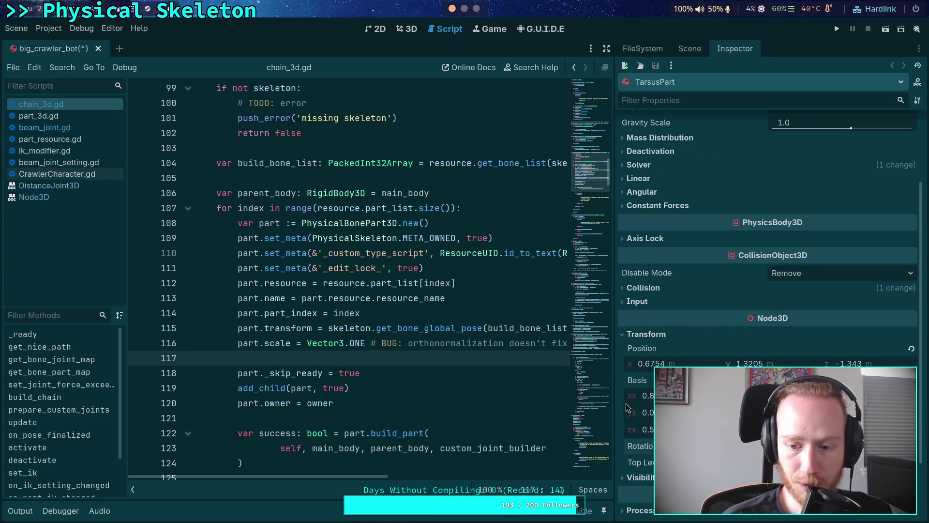
drag(613, 403, 442, 403)
click(523, 412)
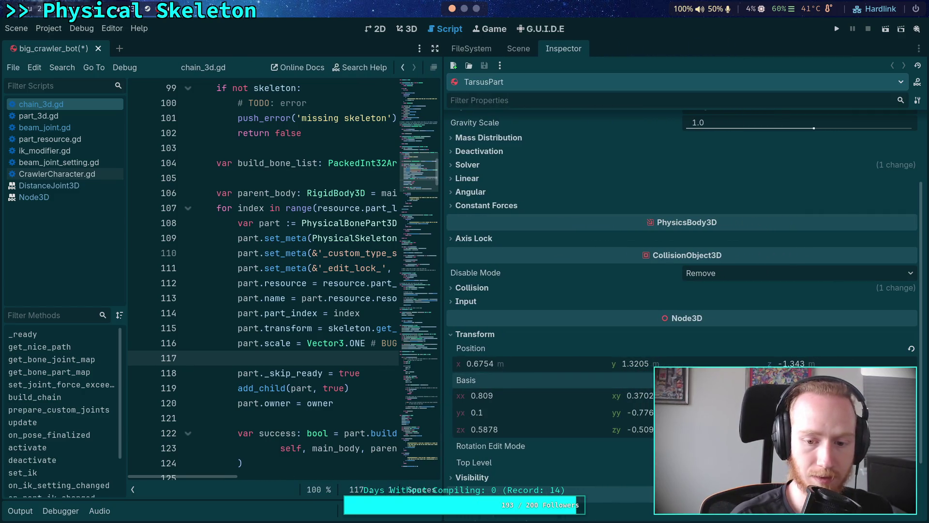
key(BackSpace)
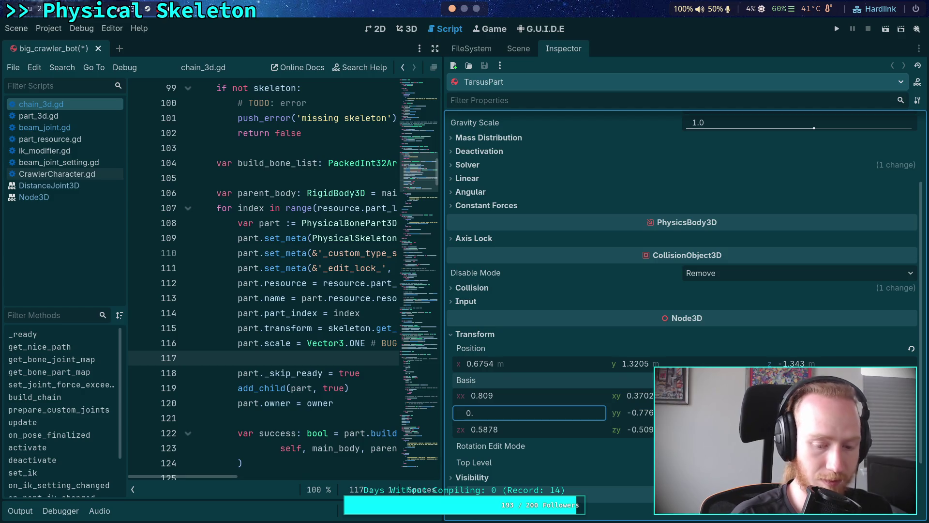
text(0)
key(Return)
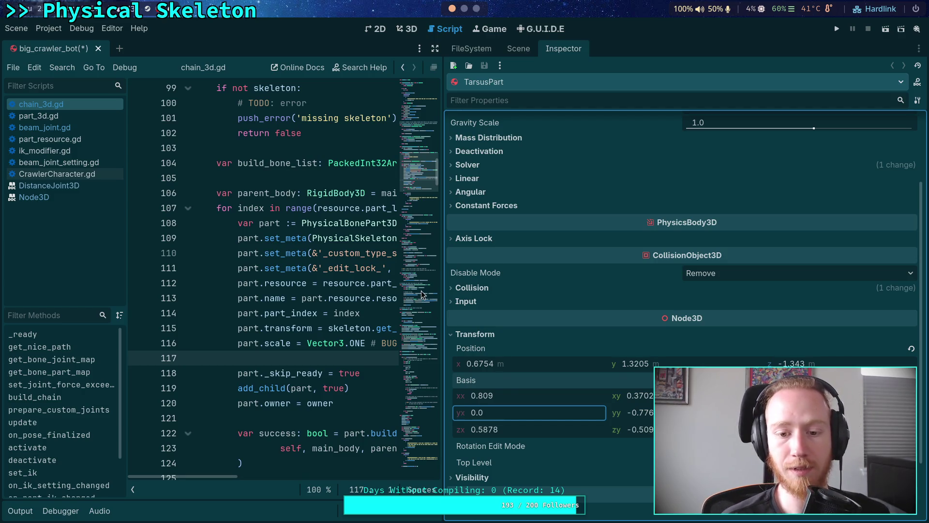
key(Escape)
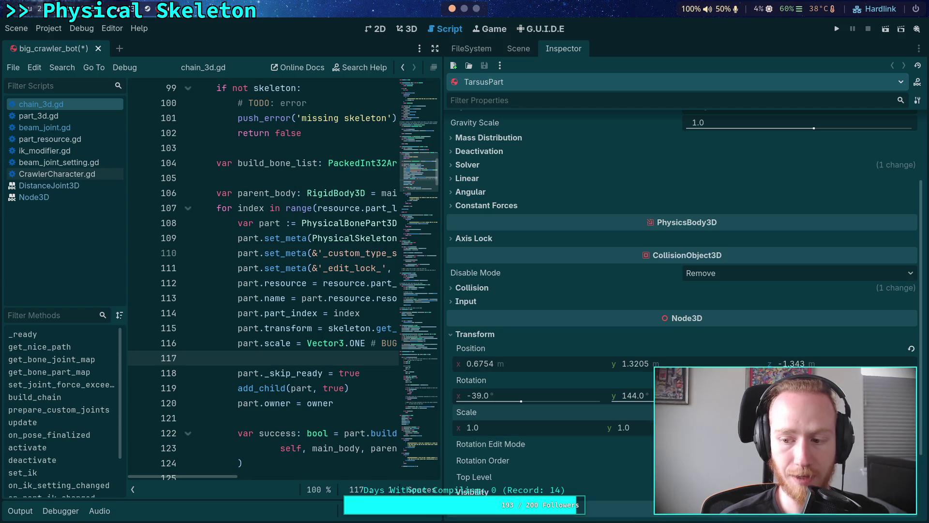
Save the scene, then quit the terminal pager and recall the git diff command.
key(ctrl+s)
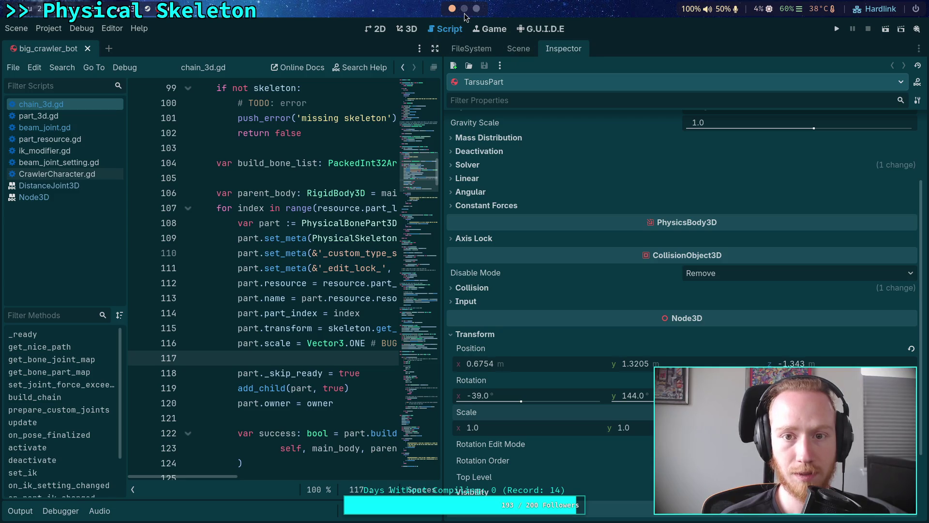
key(super+2)
key(q)
key(Up)
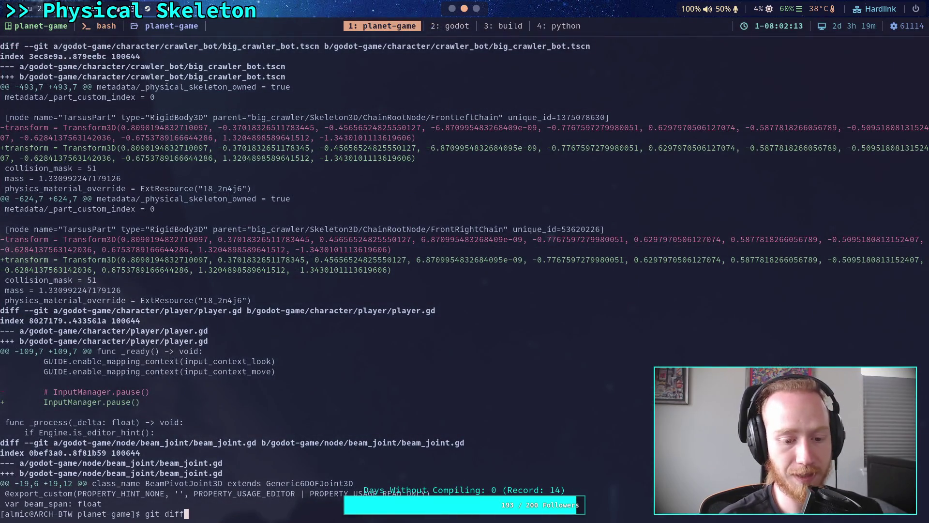
After the mistyped big_crawler path fails, stage godot-game/character/crawler_bot/ with git add.
key(Return)
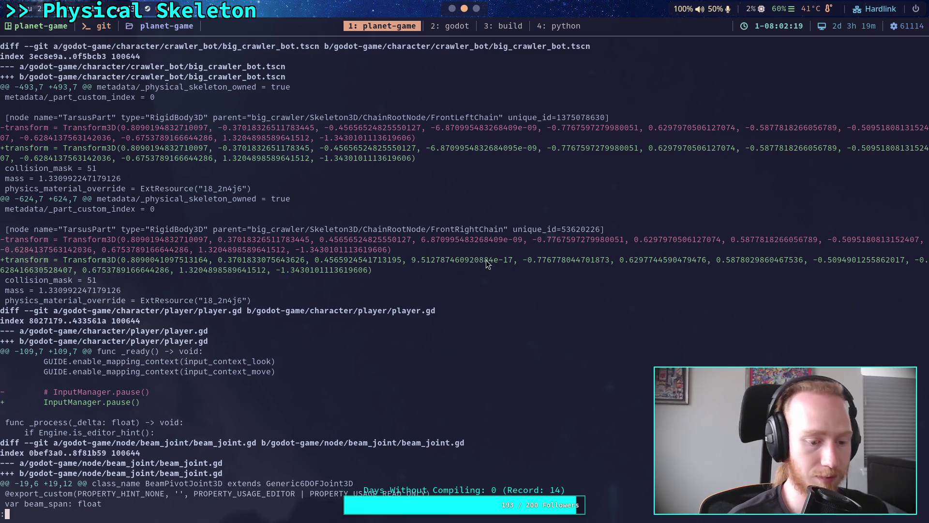
text(q)
text(git )
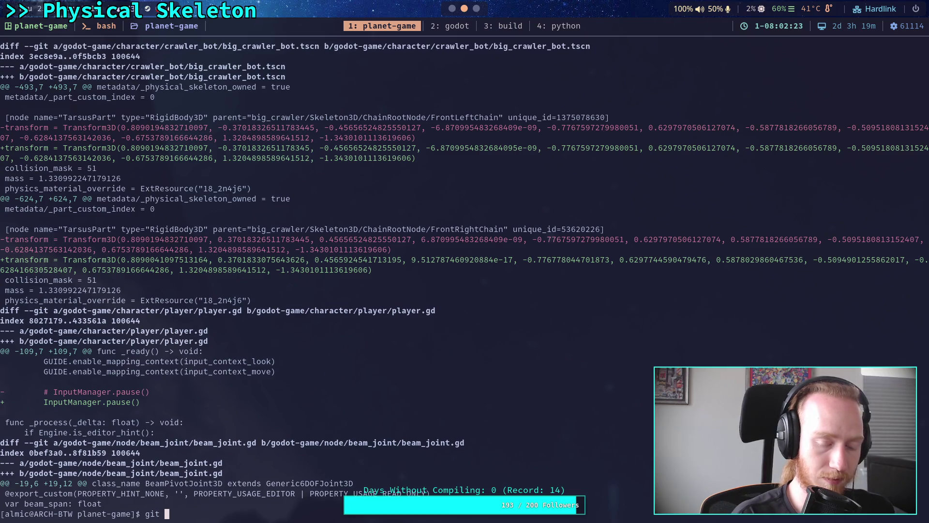
text(a)
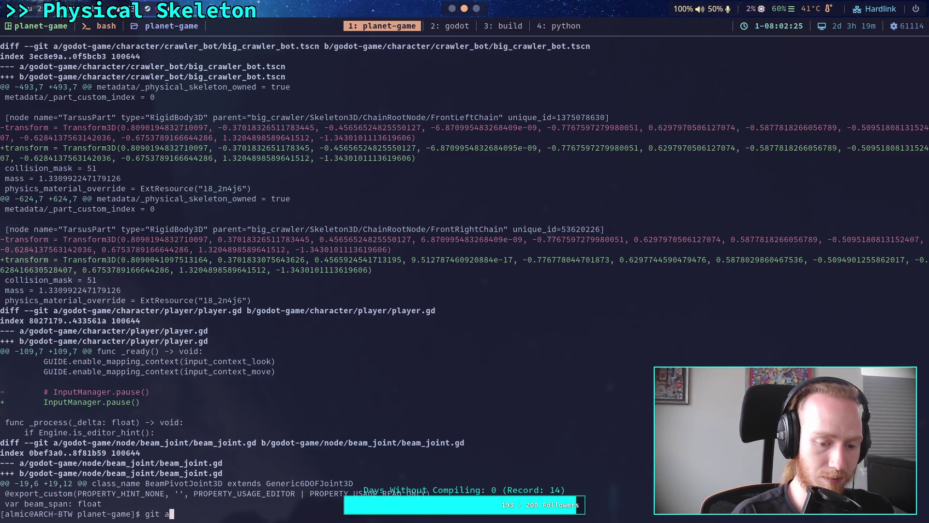
text(dd godot-game/character/crawler_bot/big_crawler)
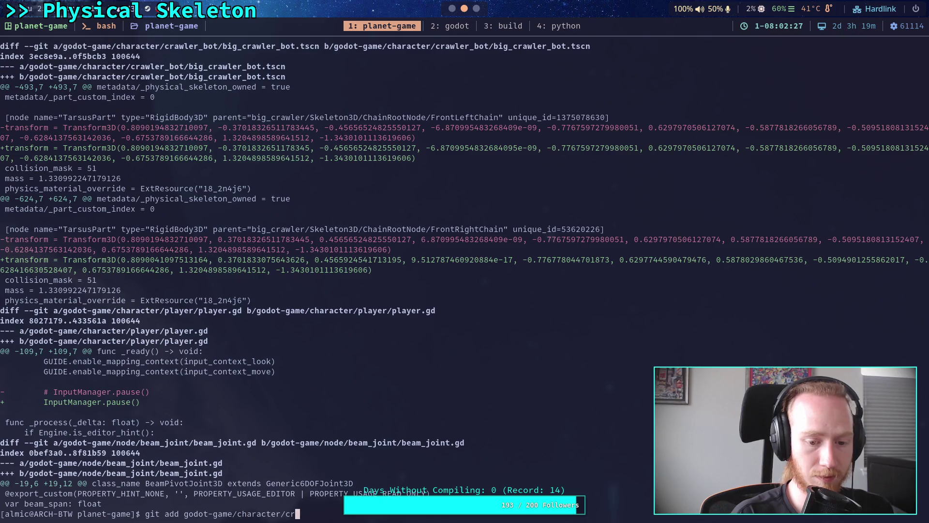
key(Return)
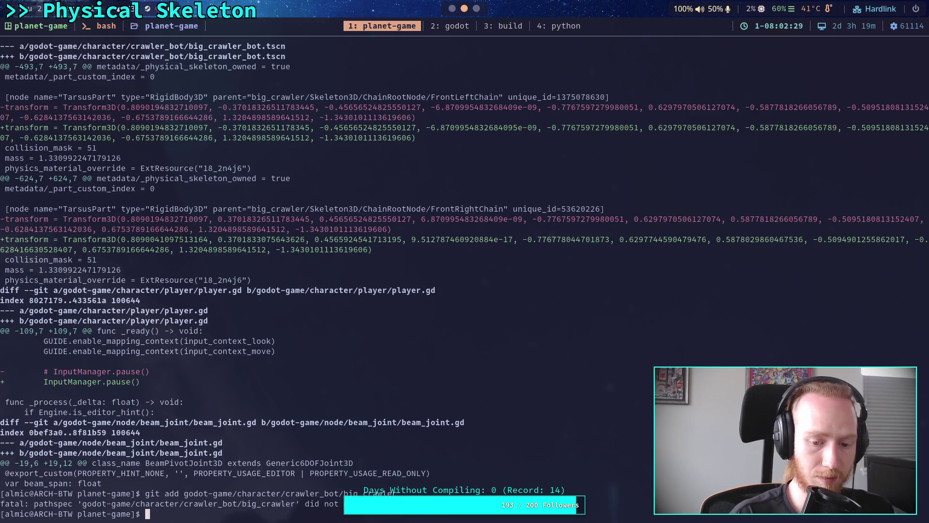
key(Up)
key(Tab)
key(Return)
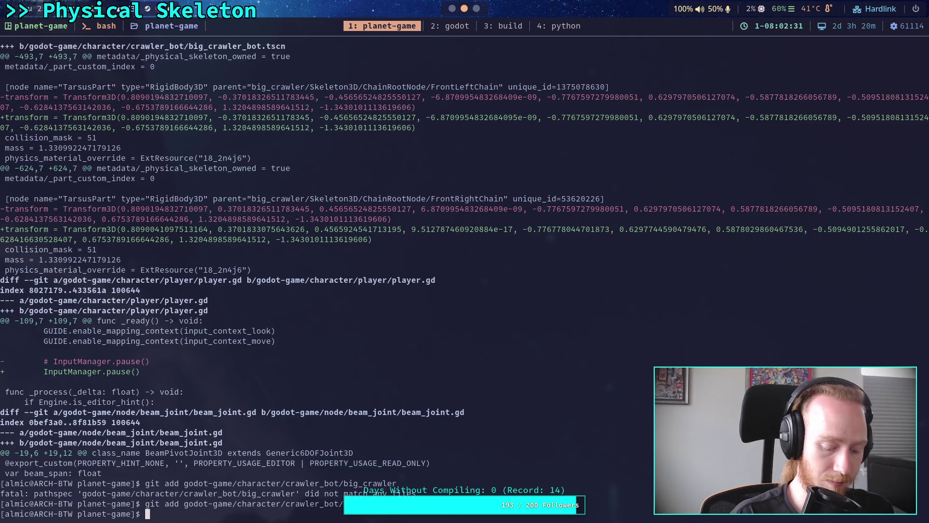
key(super+2)
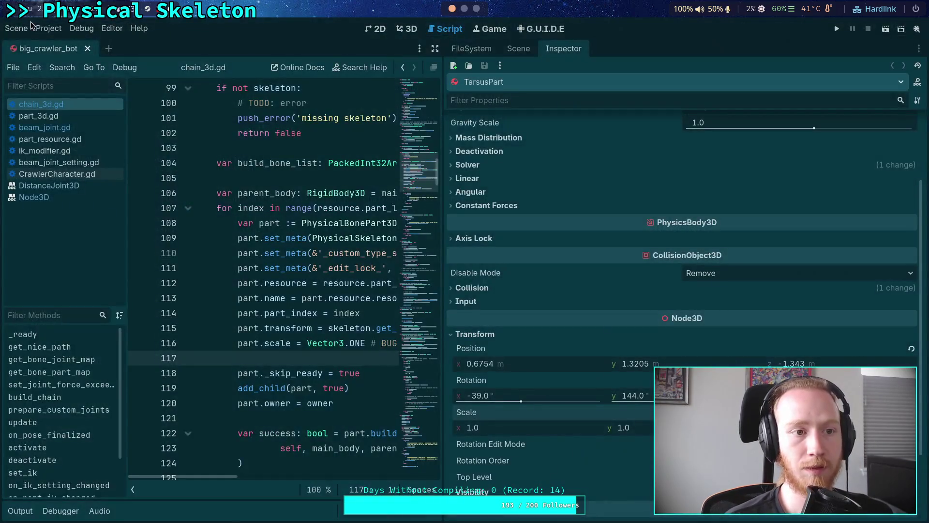
Reload the saved big_crawler_bot scene, then run git diff to inspect the TarsusBeamJoint transform changes.
click(16, 28)
click(65, 236)
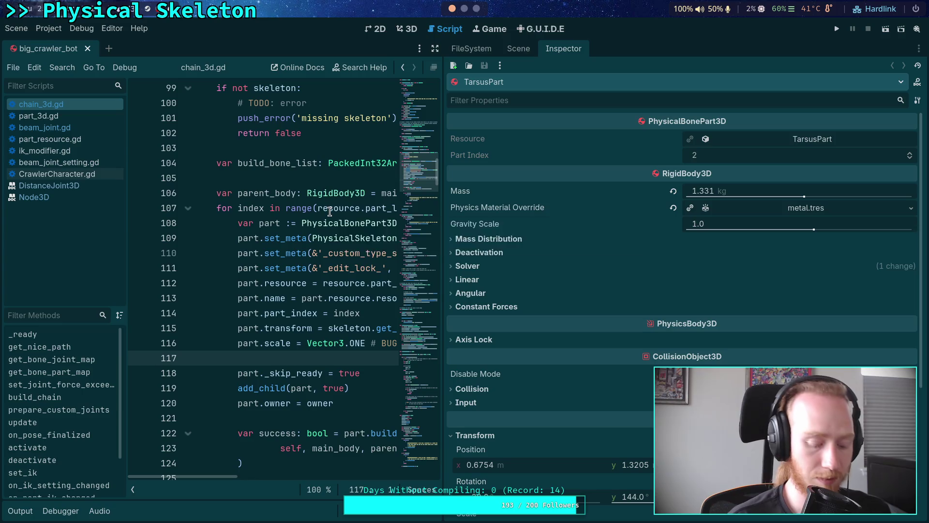
key(super+1)
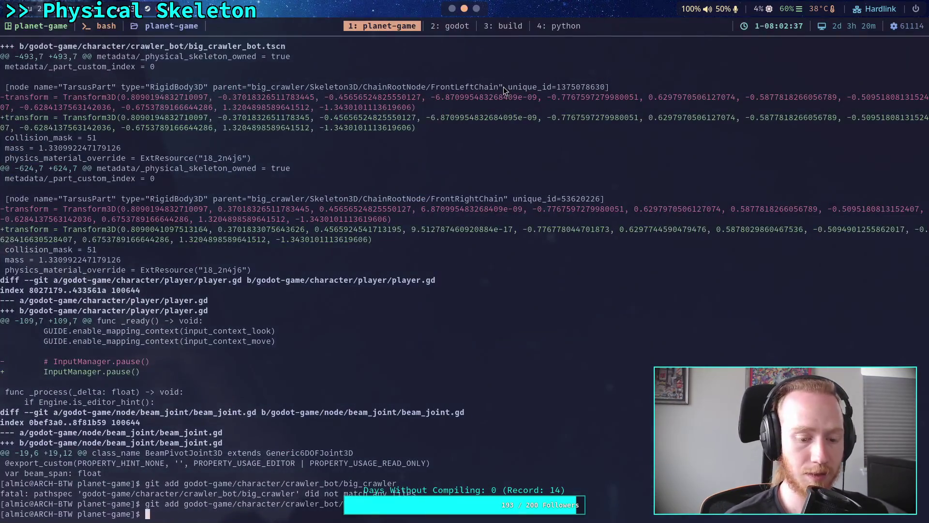
text(git diff)
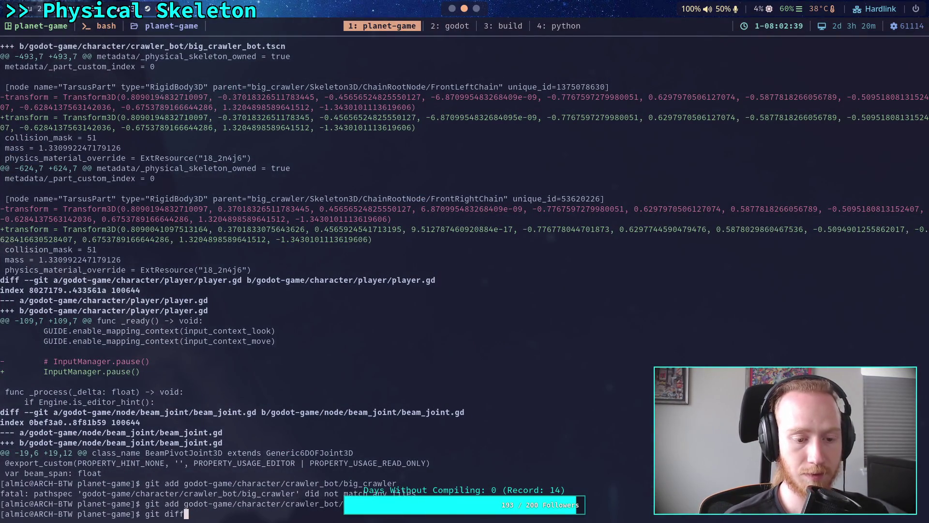
key(Return)
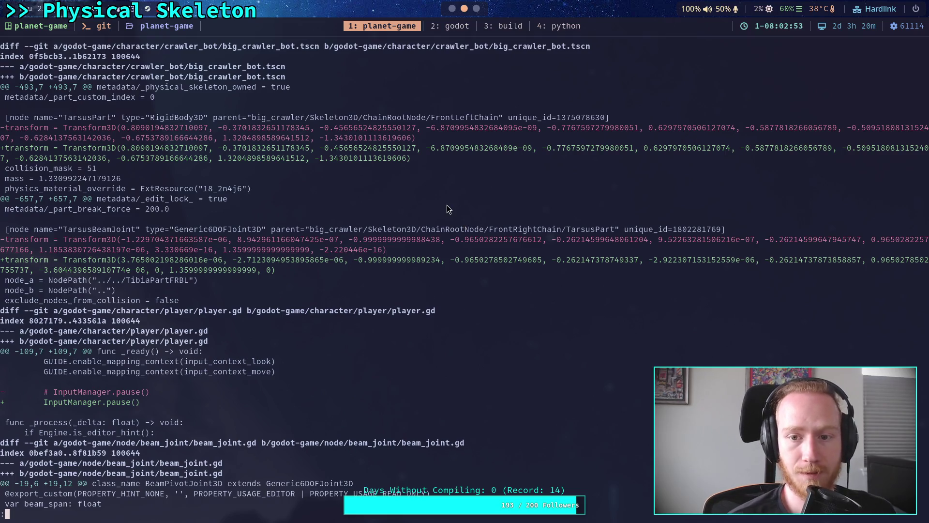
key(super+2)
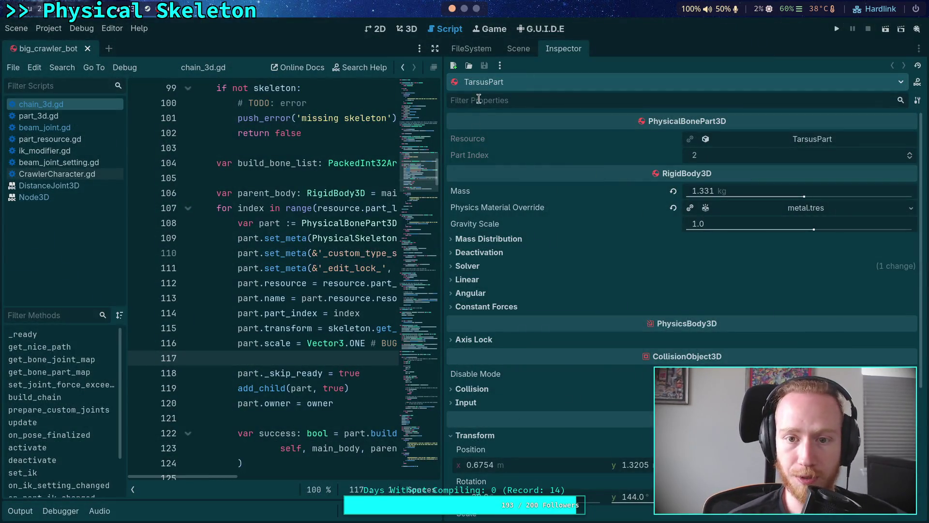
Set the FrontLeftChain TarsusPart's basis yx to 0 and show its rotation as Euler angles.
click(522, 53)
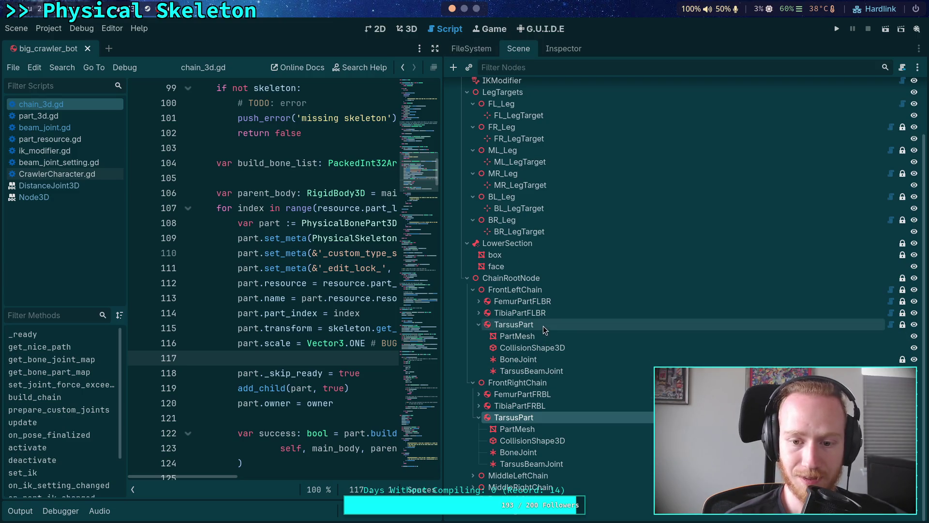
click(563, 48)
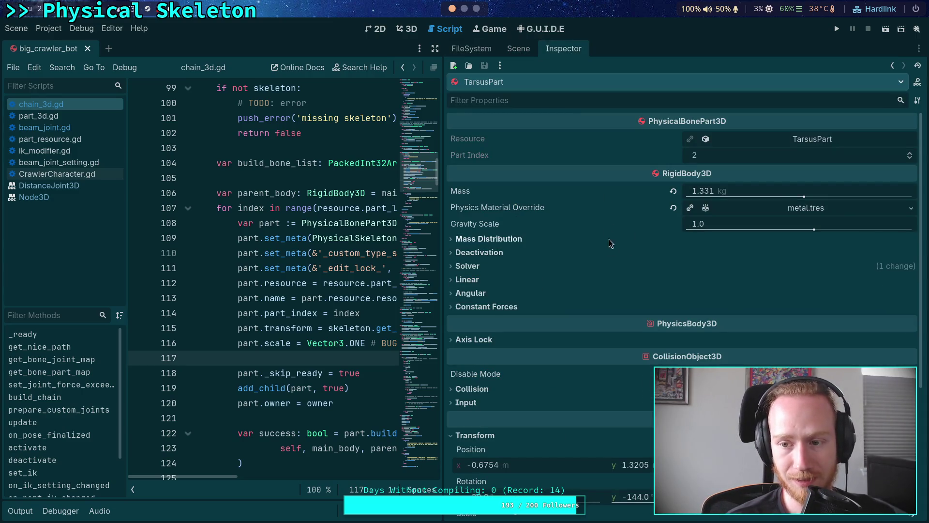
scroll(609, 297, down, 5)
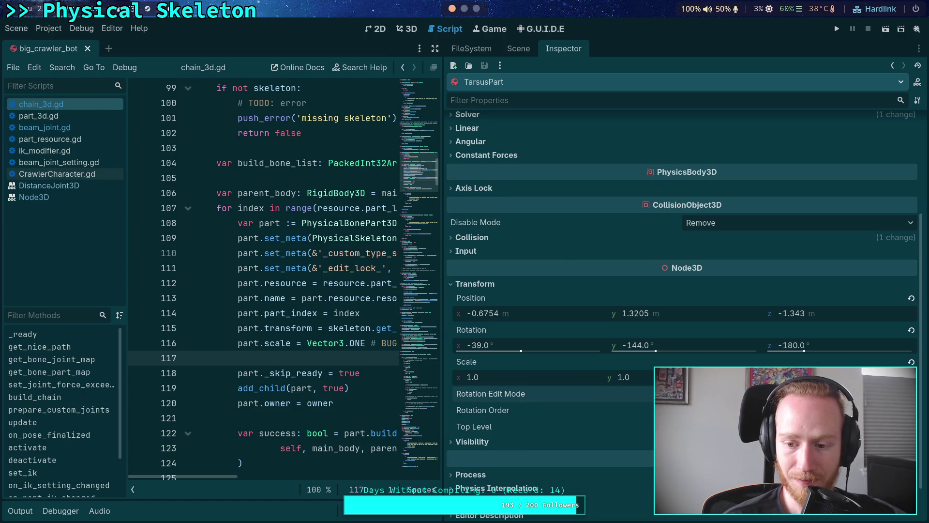
drag(475, 362, 487, 362)
click(486, 362)
text(0)
key(Return)
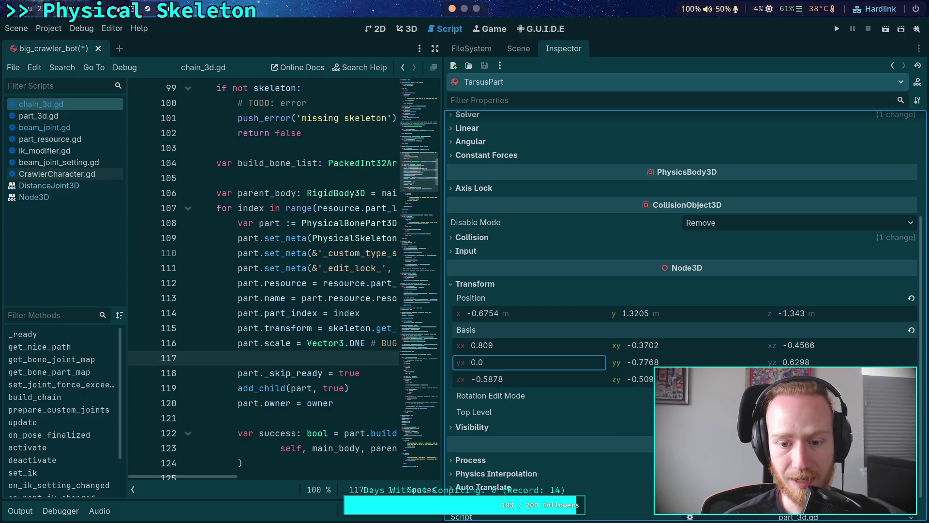
click(491, 396)
click(774, 411)
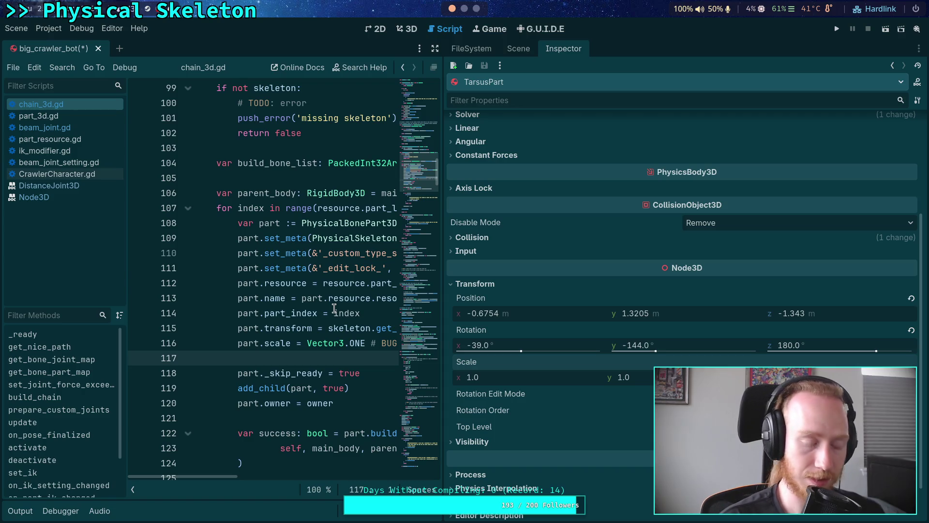
Save the big_crawler_bot scene and reload it from disk.
key(ctrl+s)
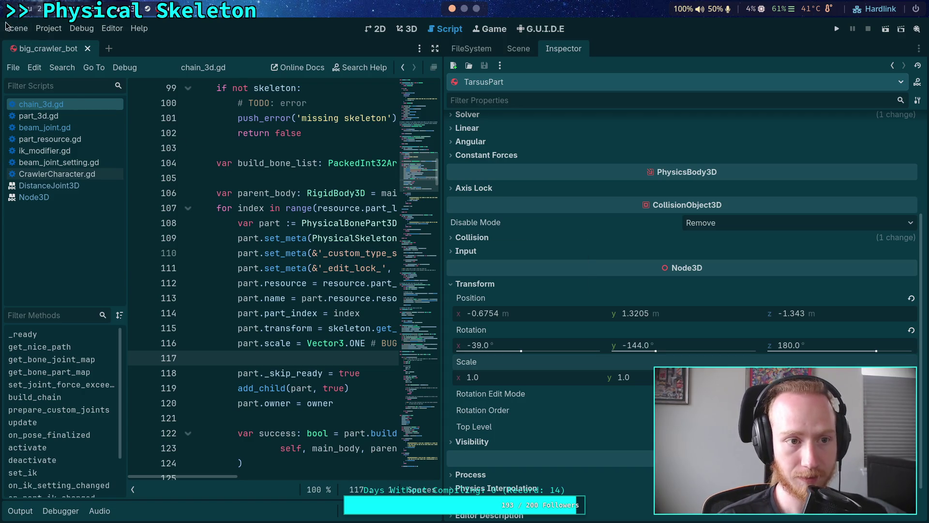
click(11, 28)
click(71, 235)
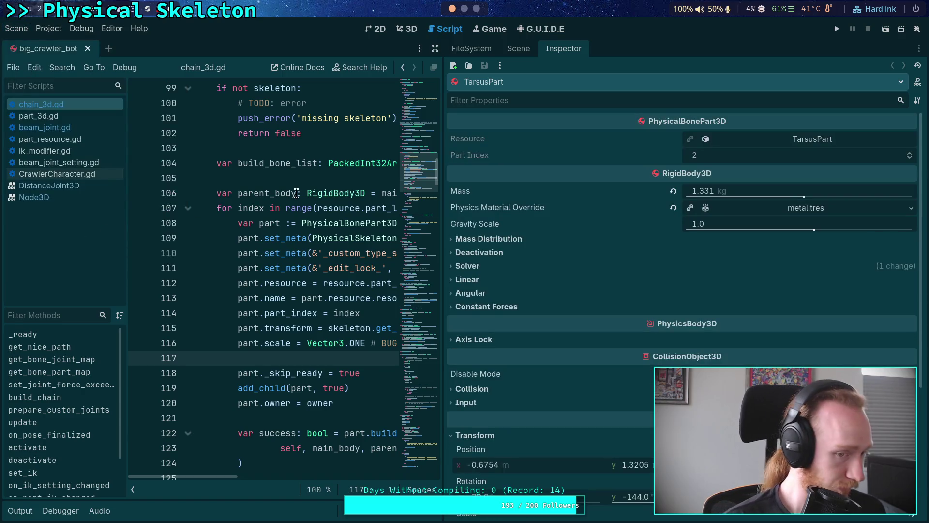
Review a fresh git diff, then stage godot-game/character/crawler_bot/ again.
key(super+1)
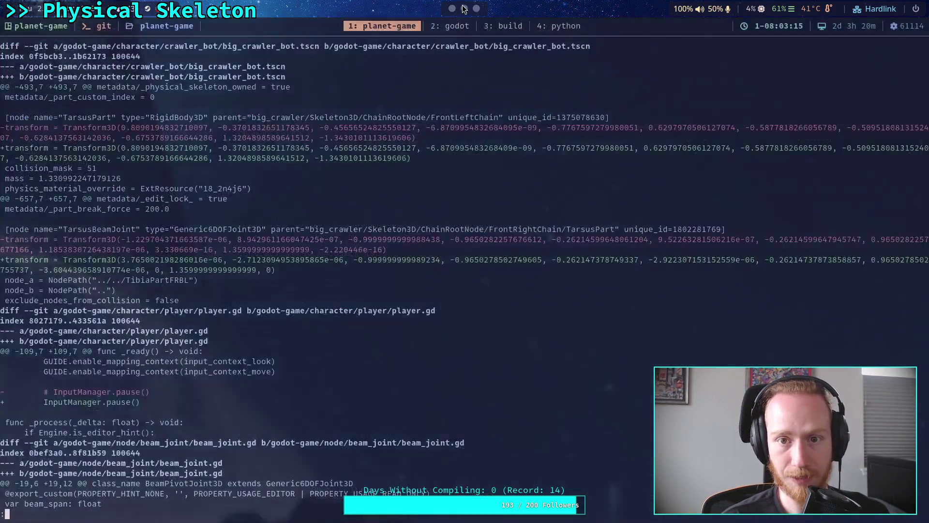
text(git diff)
key(Return)
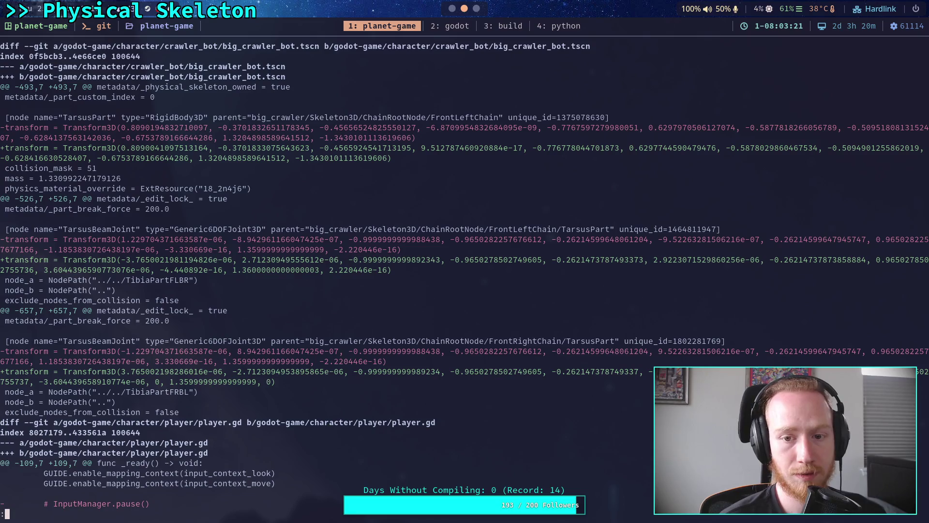
text(qgit add godot-game/)
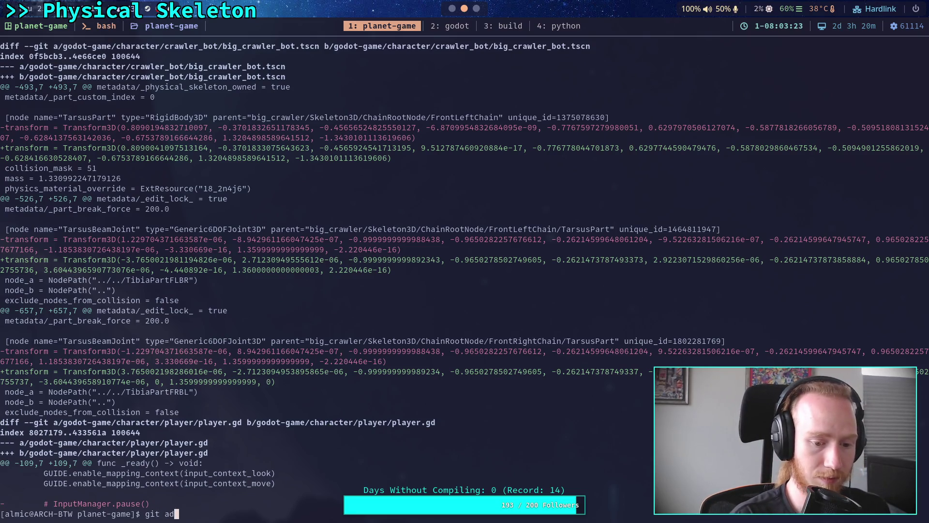
text(character/crawler_bot/big_crawler)
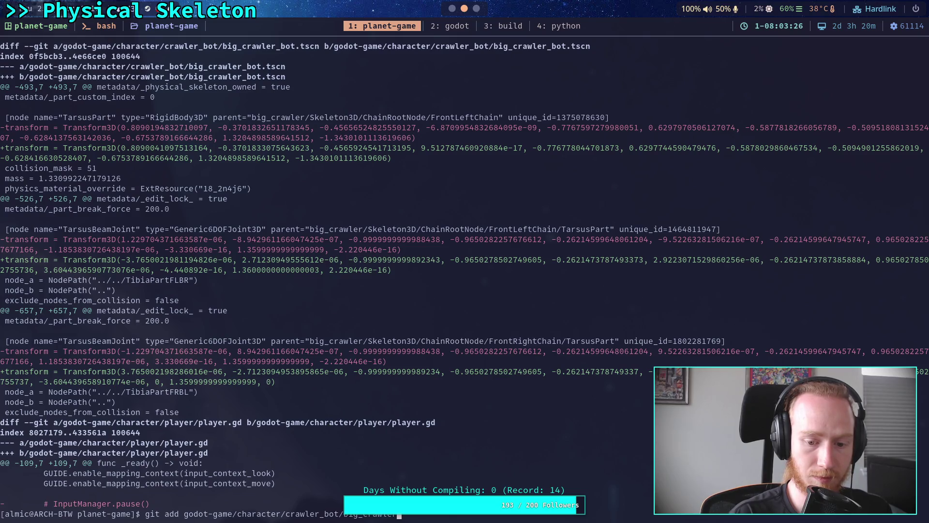
key(Return)
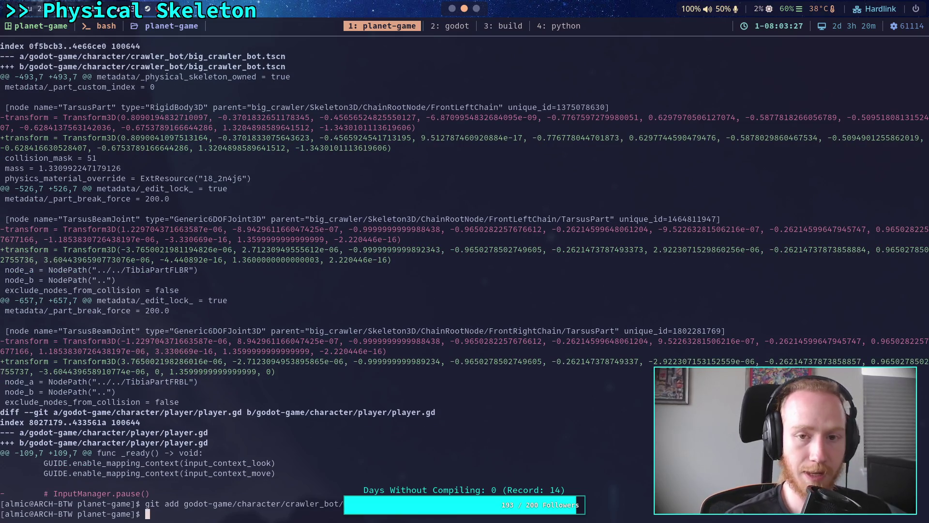
key(super+3)
key(super+1)
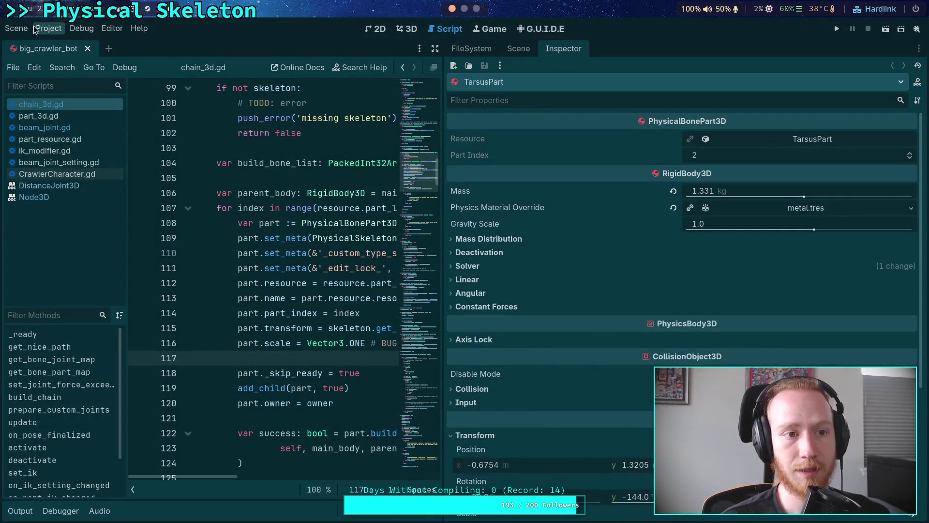
Reload the saved scene, then rerun git diff to confirm only player.gd and beam_joint.gd remain.
click(17, 28)
click(51, 241)
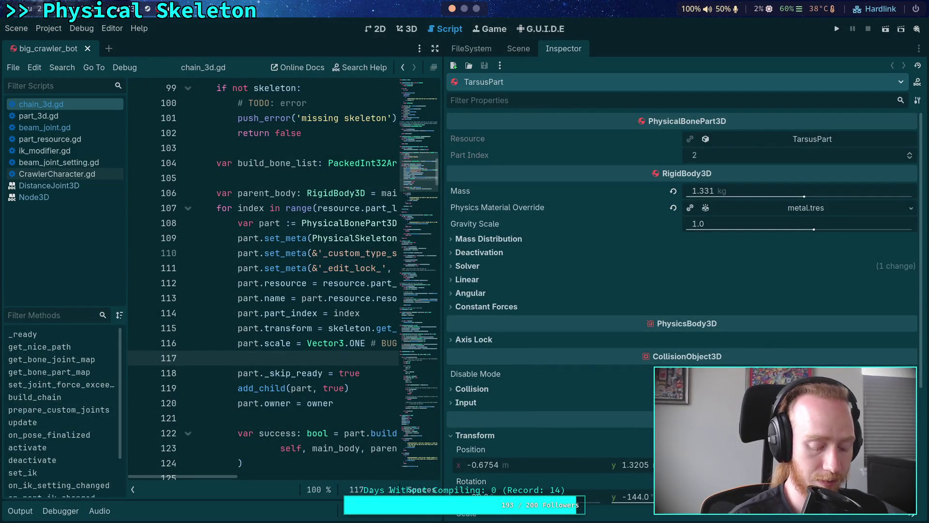
click(467, 14)
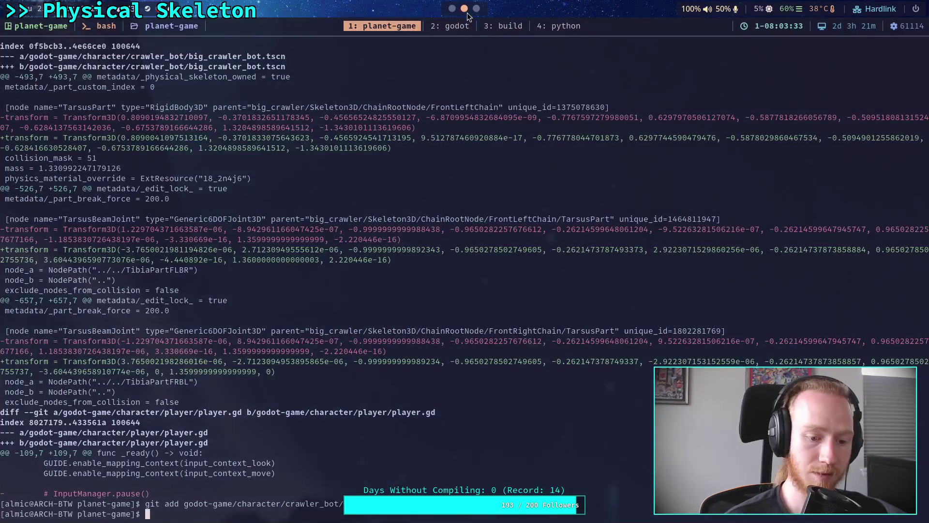
key(Up)
key(Up)
key(Return)
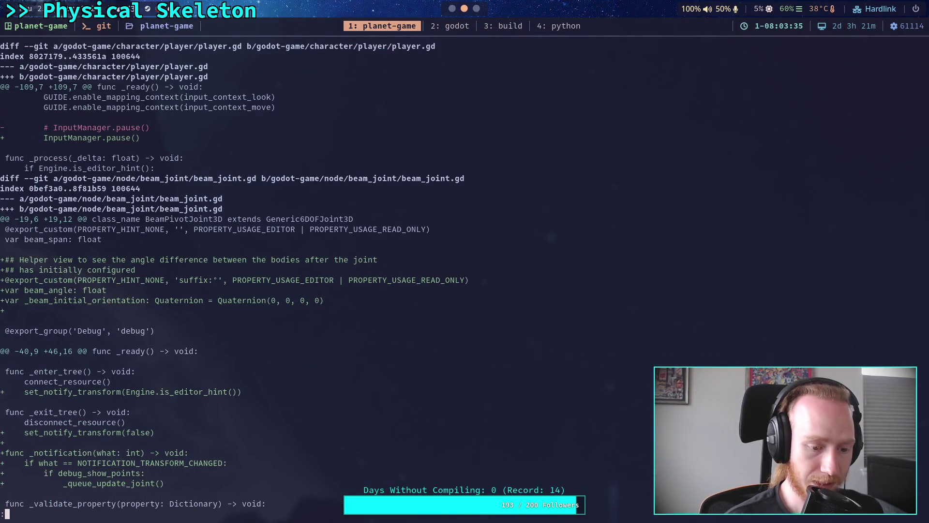
key(q)
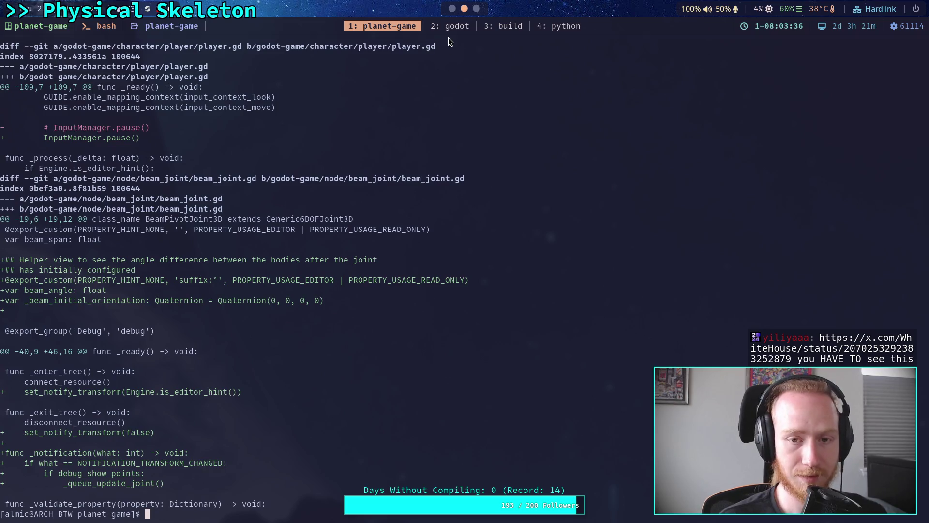
click(452, 8)
Reload the whole Godot project and place the caret on the build_bone_list line.
click(48, 29)
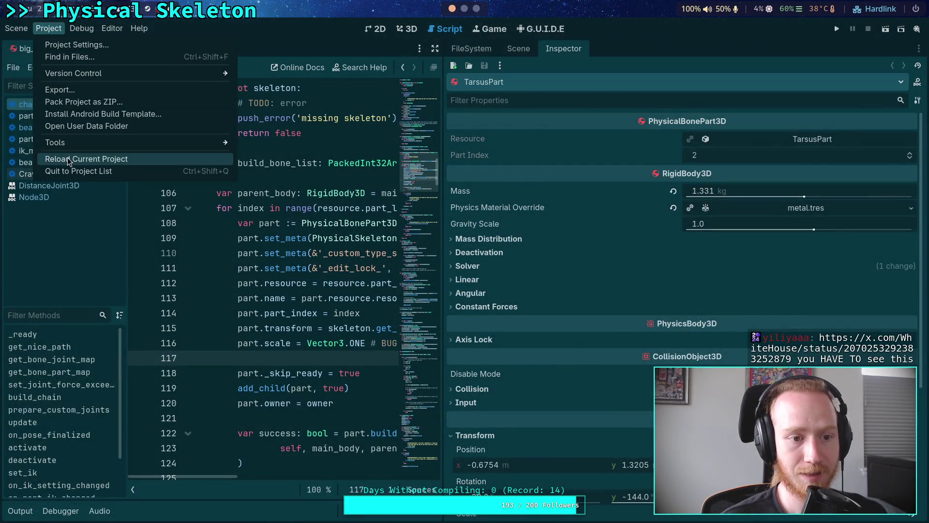
click(69, 160)
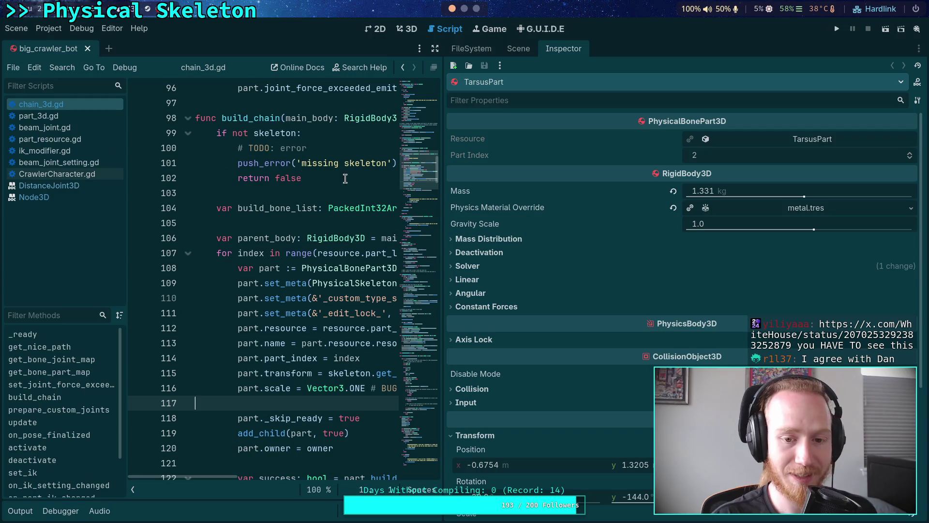
click(463, 208)
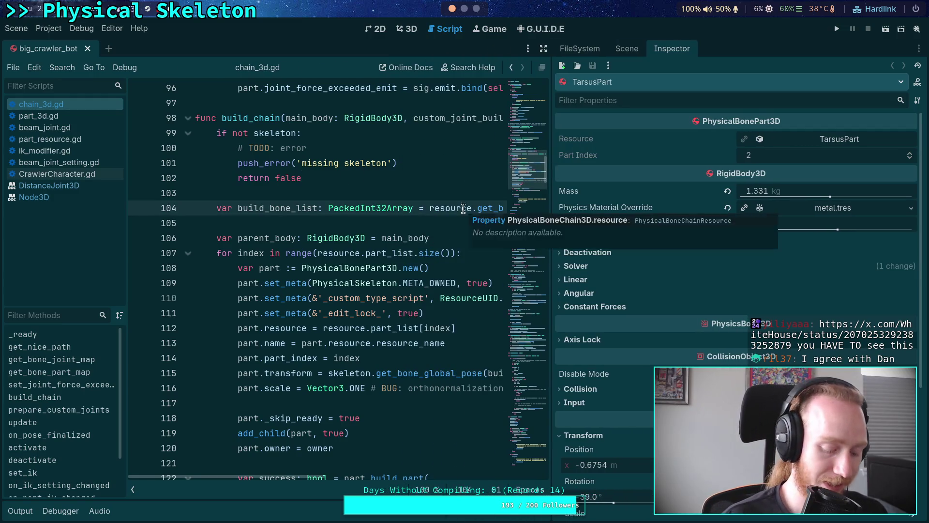
Check the crawler bot in 3D, return to chain_3d.gd, and widen the script editor.
click(411, 28)
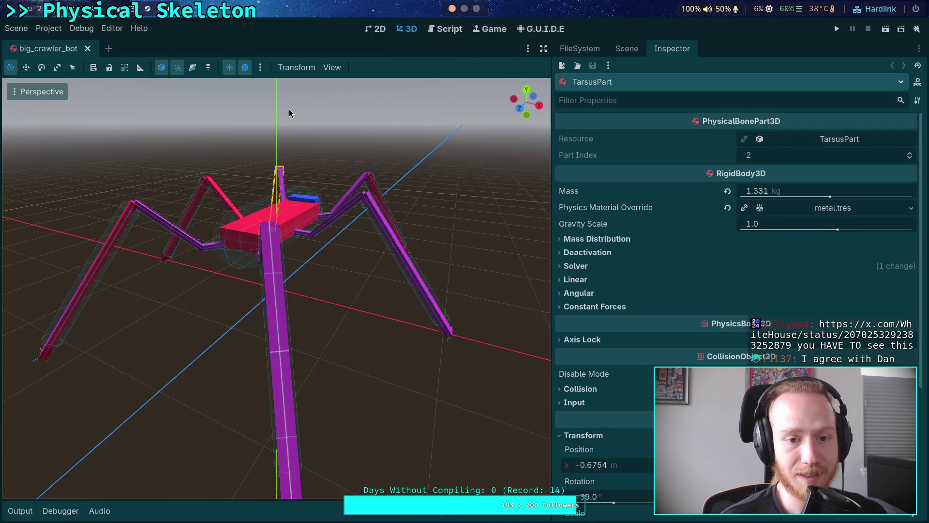
click(448, 30)
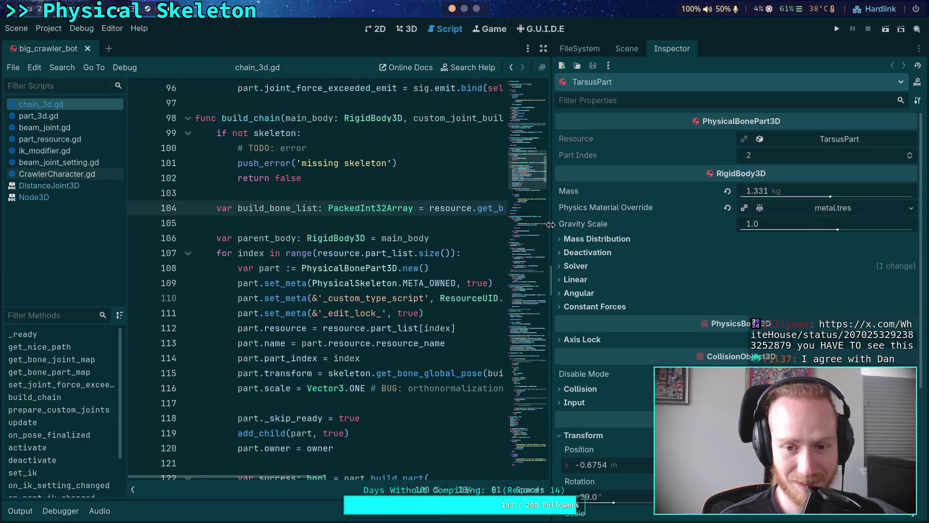
drag(551, 224, 578, 225)
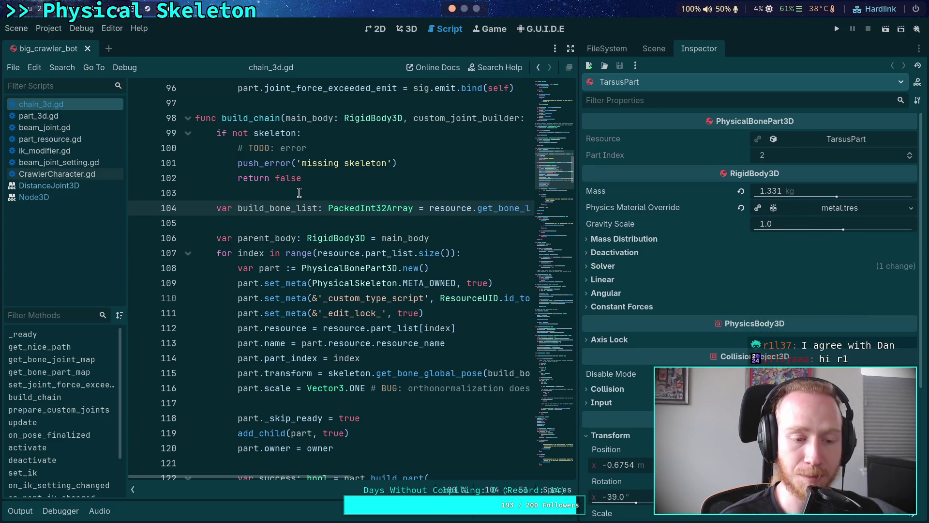
click(55, 31)
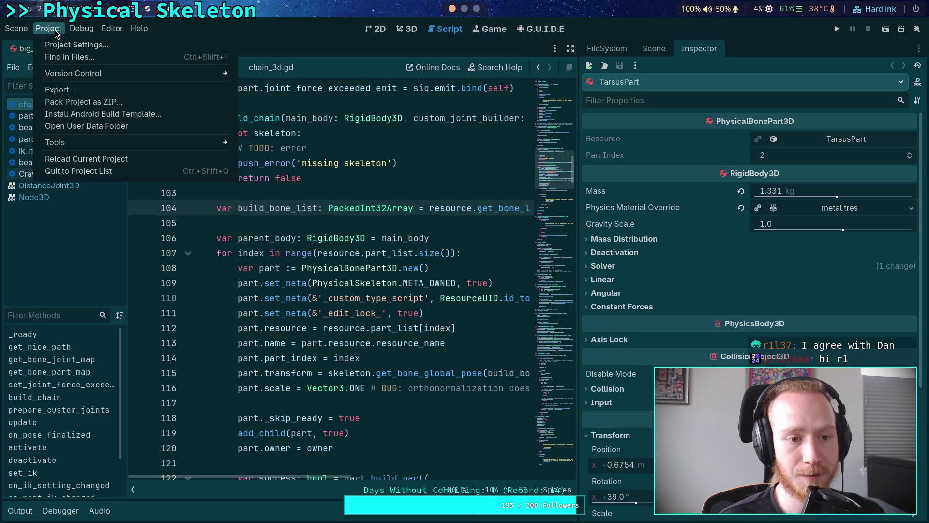
click(395, 198)
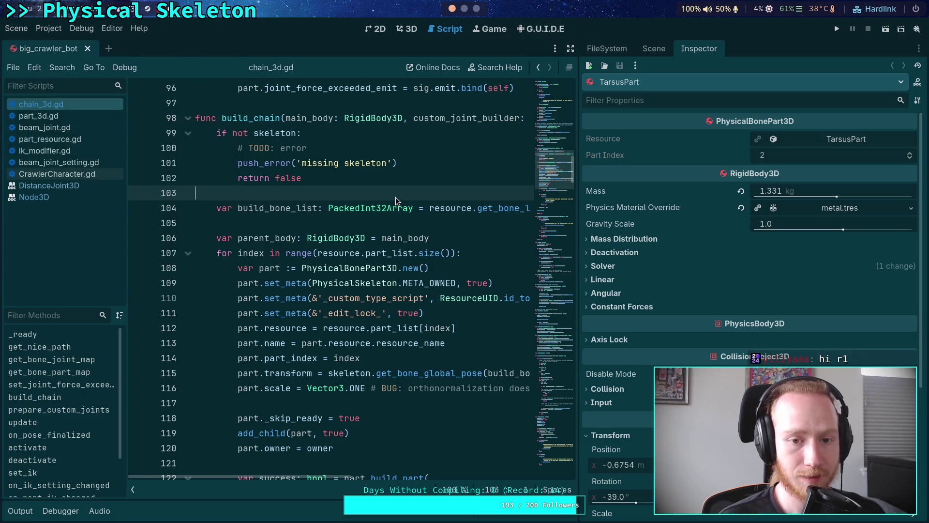
key(super+2)
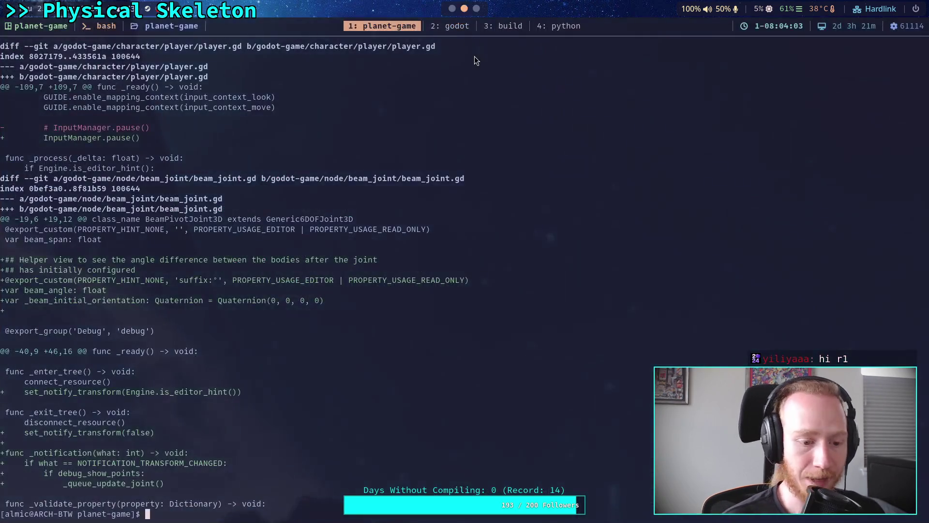
key(Up)
key(Return)
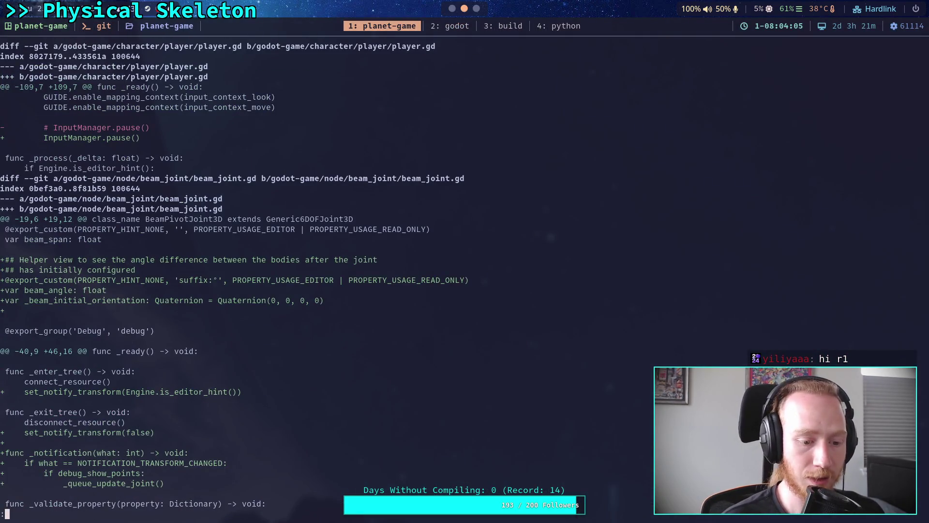
key(q)
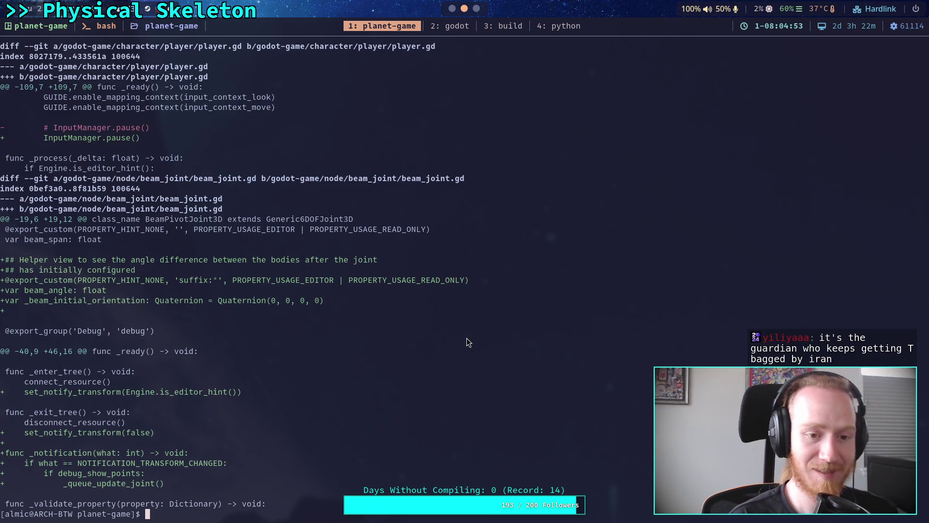
text(git )
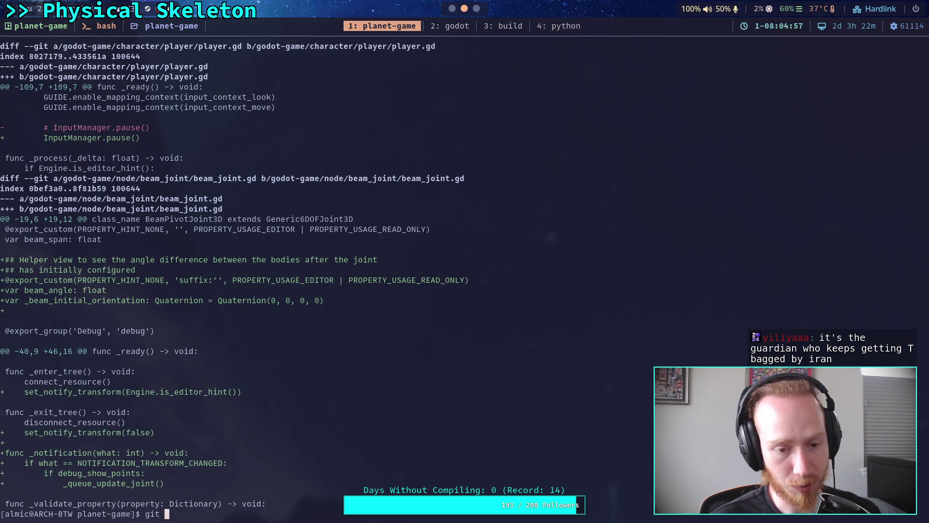
text(diff)
Run git diff and scroll through every changed file, returning to the player.gd and beam_joint.gd changes.
key(Return)
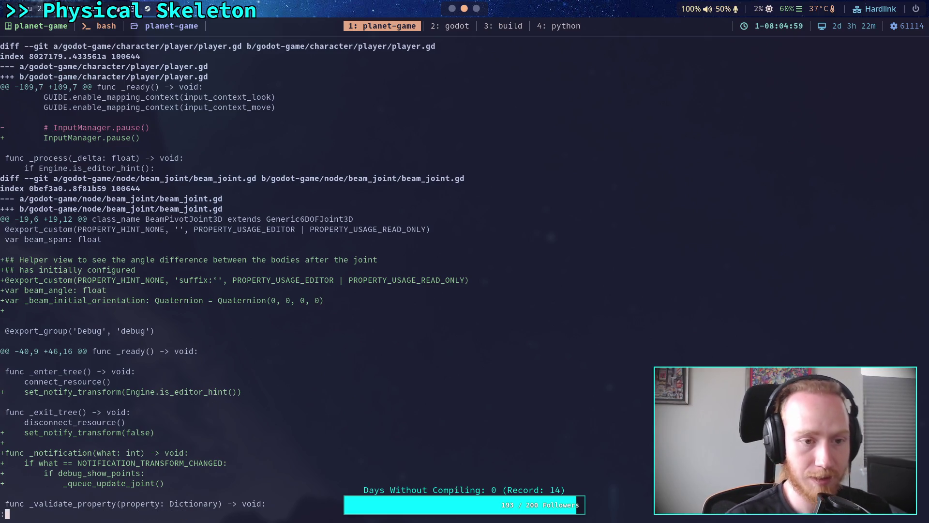
scroll(234, 275, down, 7)
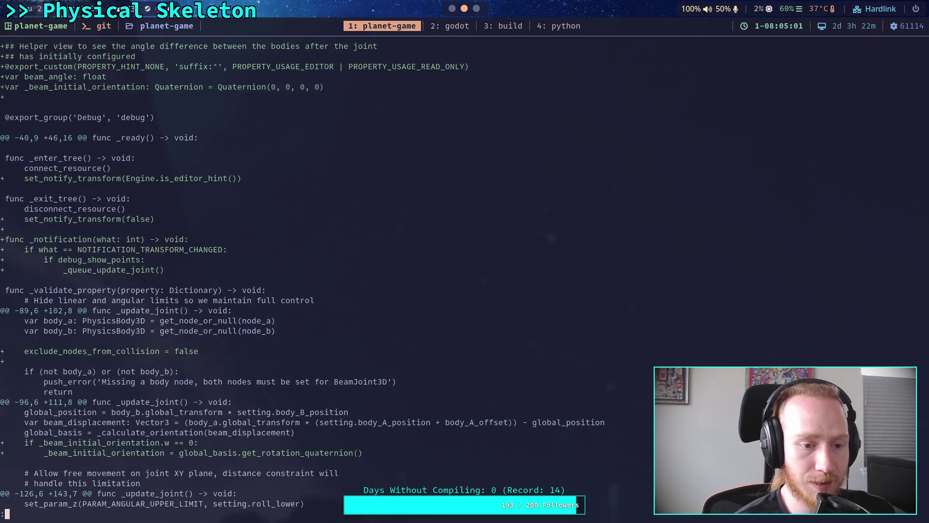
scroll(234, 275, down, 9)
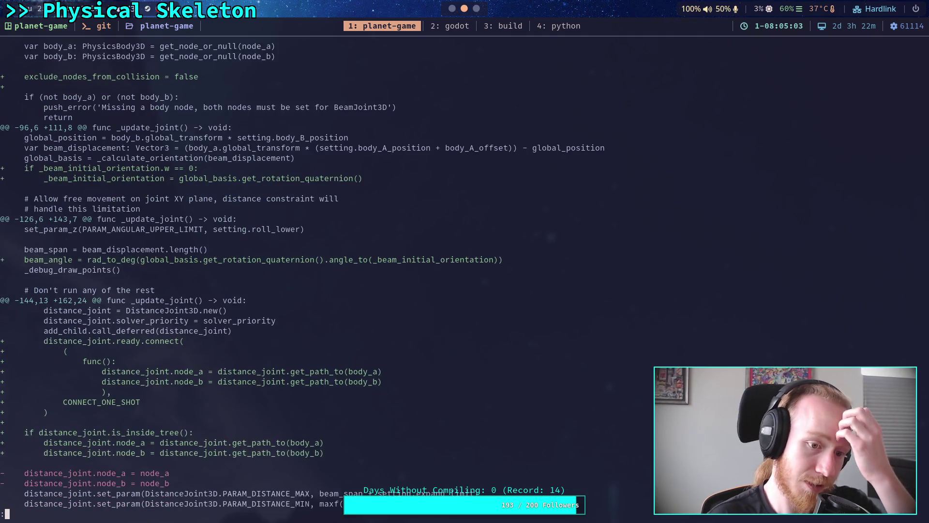
scroll(234, 275, down, 4)
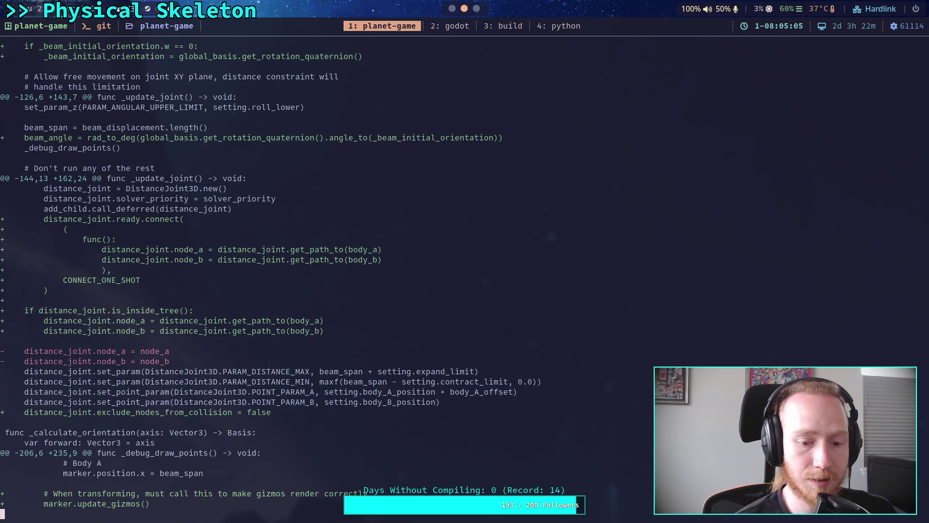
scroll(303, 275, up, 2)
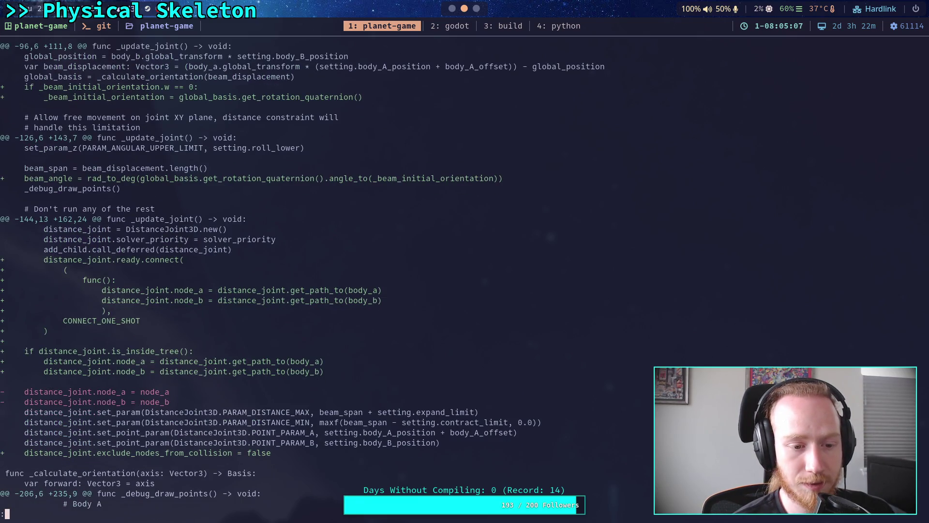
scroll(271, 281, down, 10)
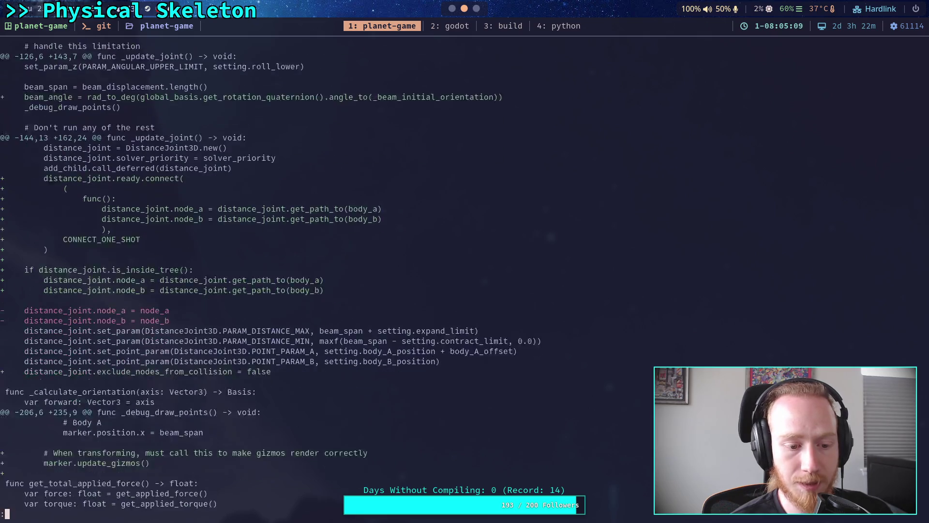
scroll(271, 275, down, 7)
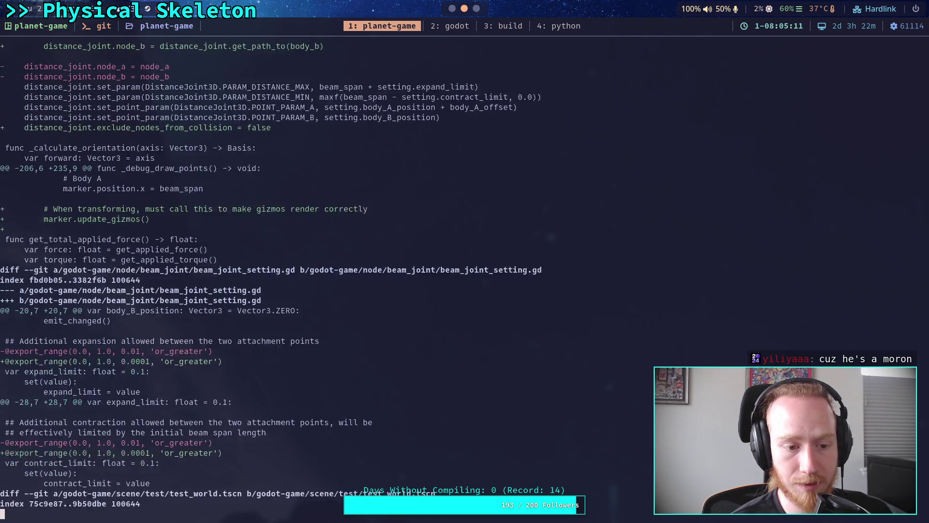
scroll(271, 275, down, 6)
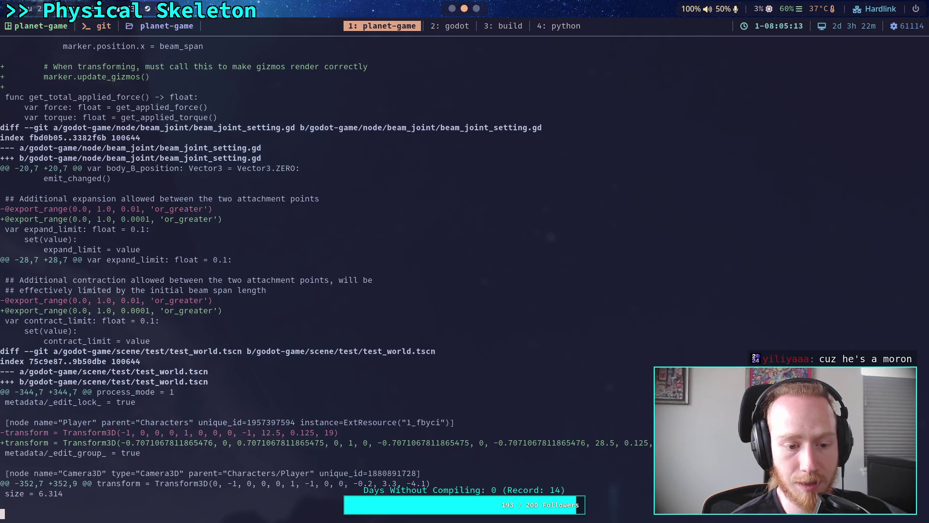
scroll(272, 275, up, 20)
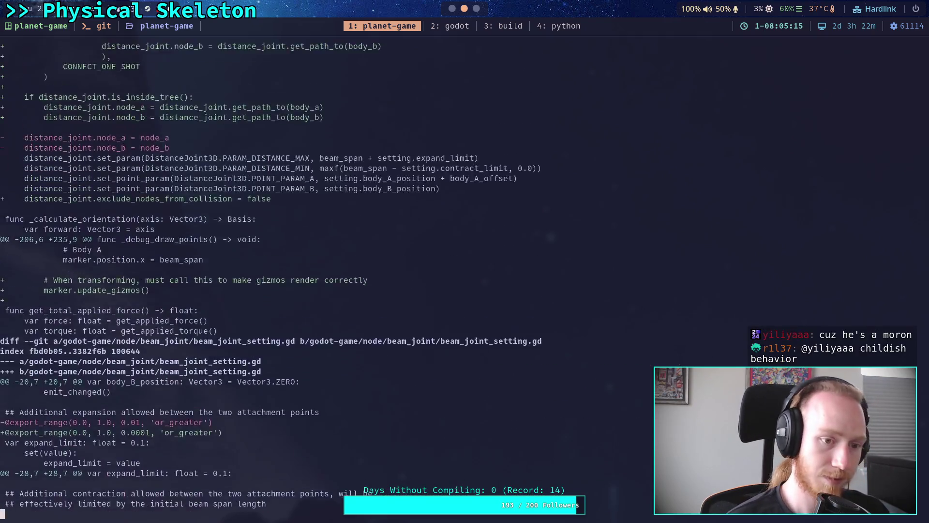
scroll(272, 275, up, 16)
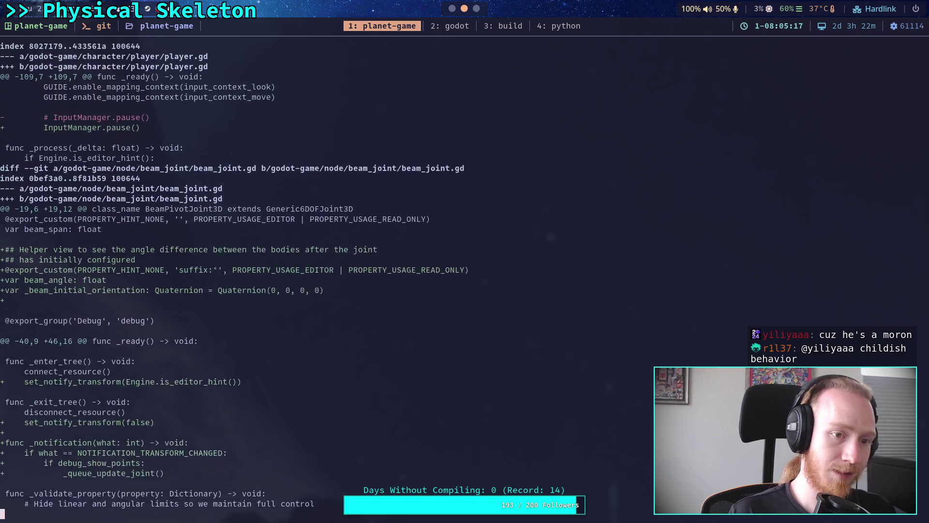
Stage godot-game/node/beam_joint/beam_joint.gd and check the remaining diff.
text(qgit add og)
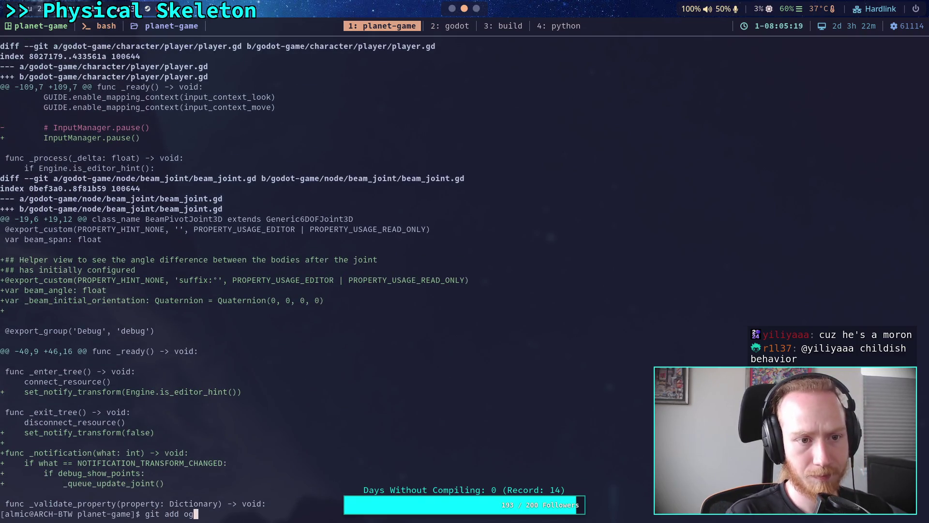
key(BackSpace)
key(BackSpace)
text(go)
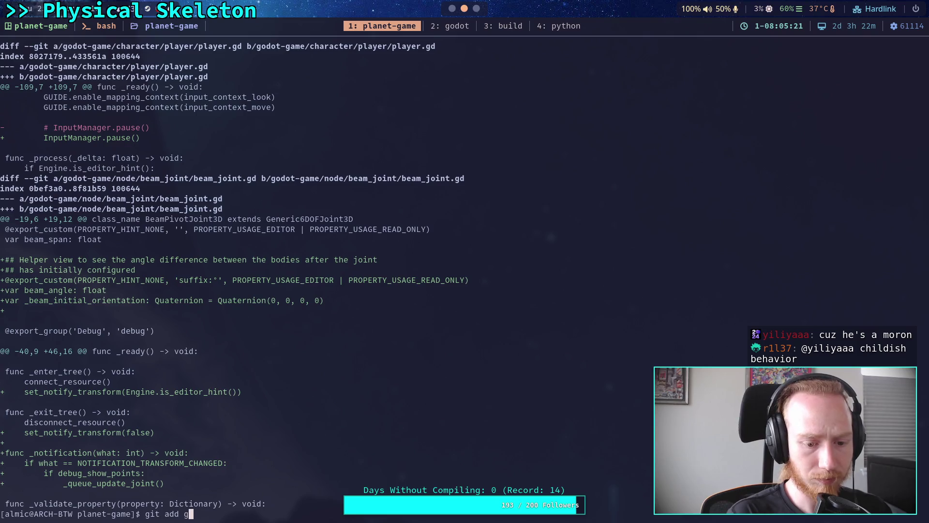
key(Tab)
text(node/beam_joint/)
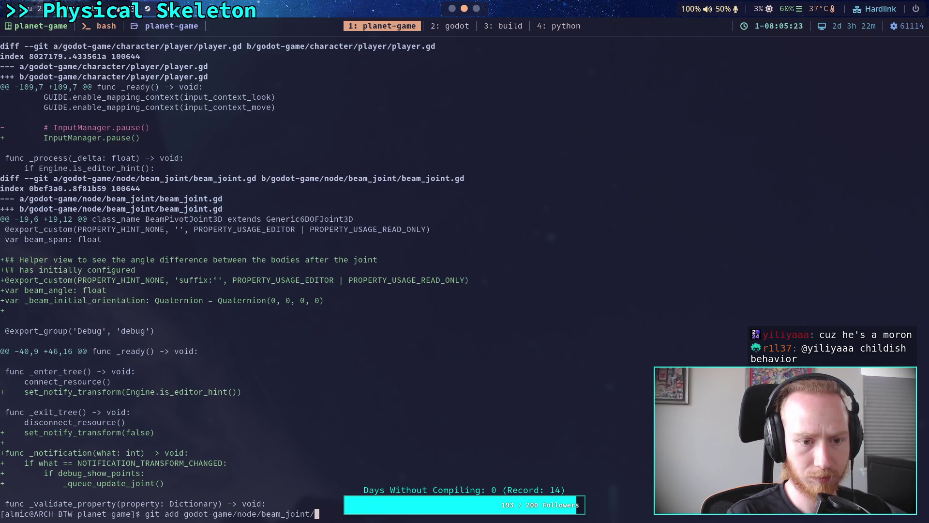
text(beam_joint)
key(Tab)
key(Return)
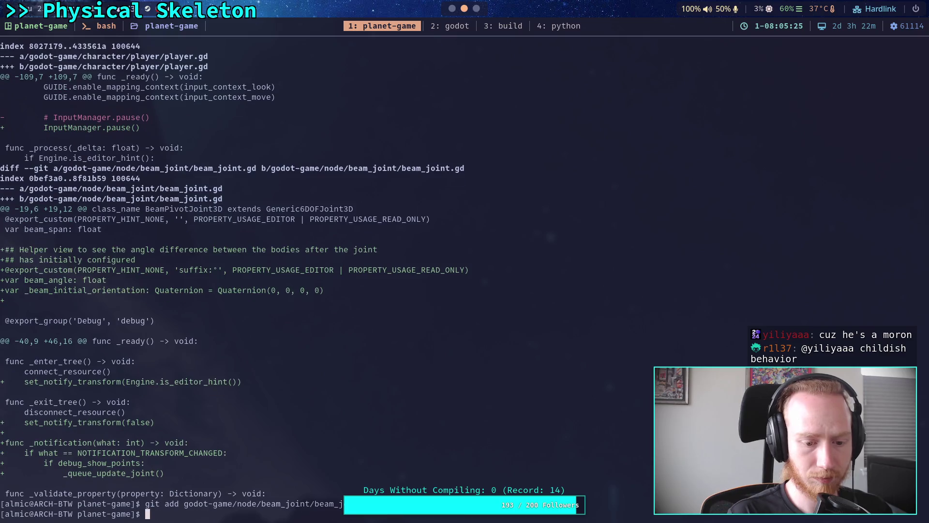
text(git diff)
key(Return)
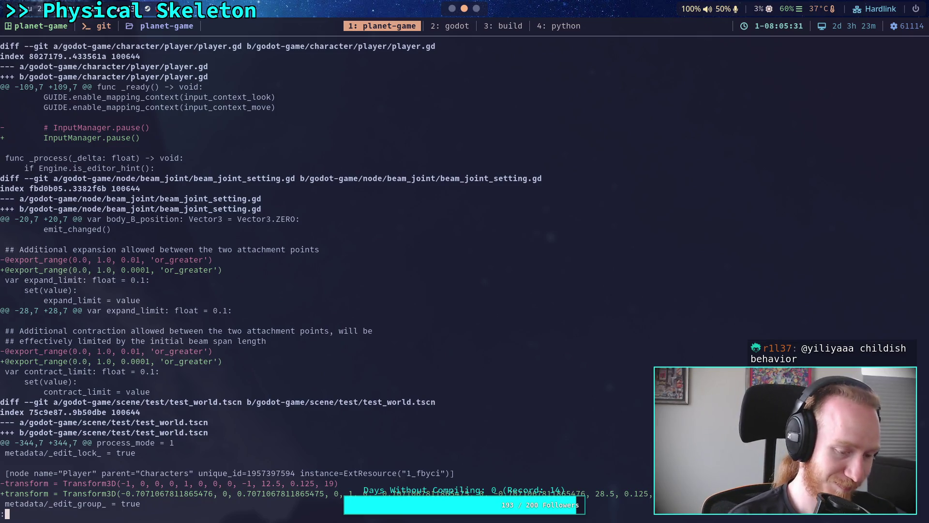
Stage beam_joint_setting.gd and review the remaining diff down to the Crawler Bot.md changes.
text(qgit add go)
key(Tab)
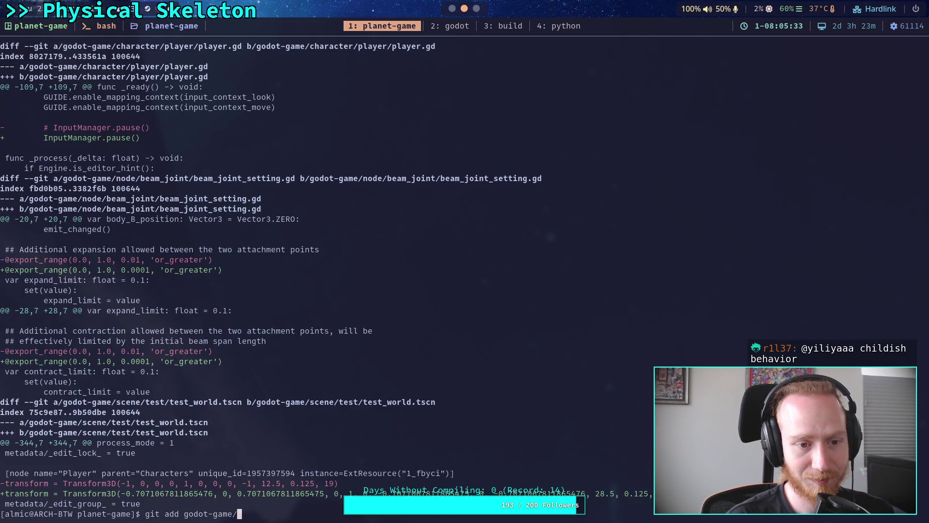
text(node/beam_joint/beam_joint_setting.gd)
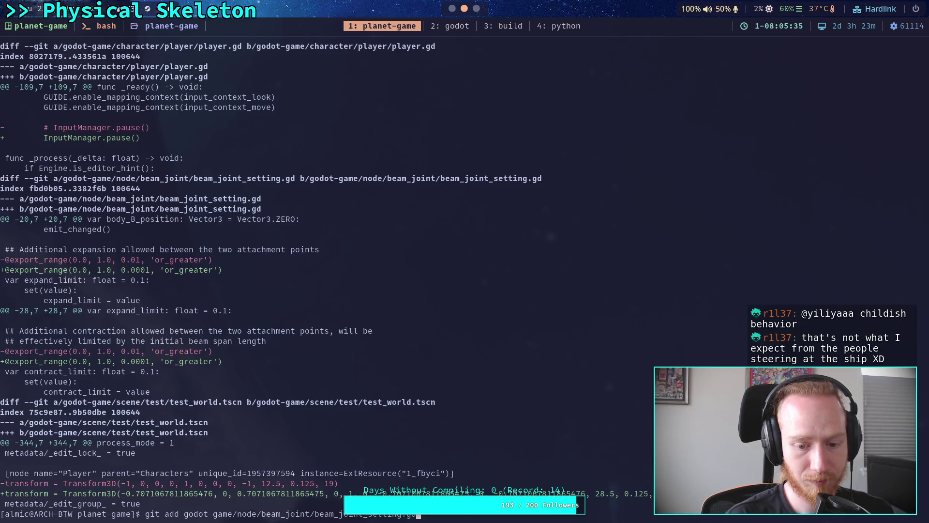
key(Return)
text(git)
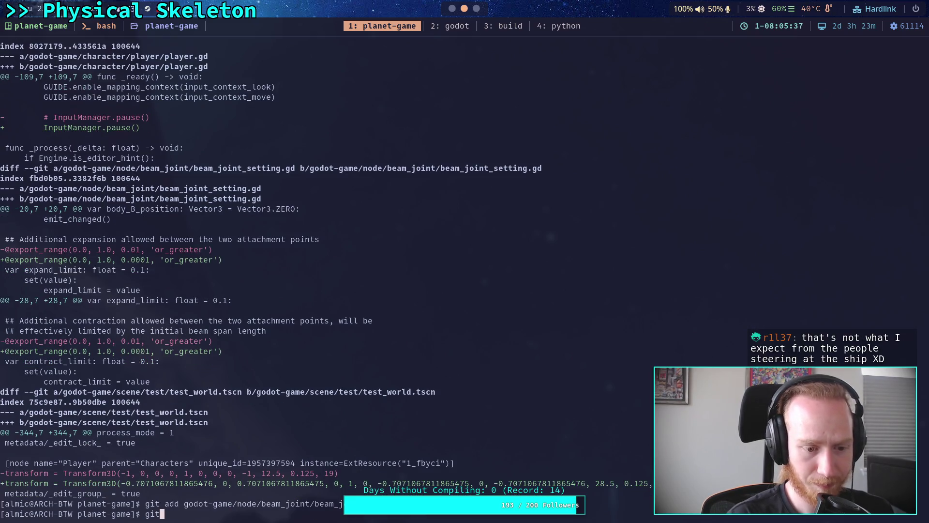
text( diff)
key(Return)
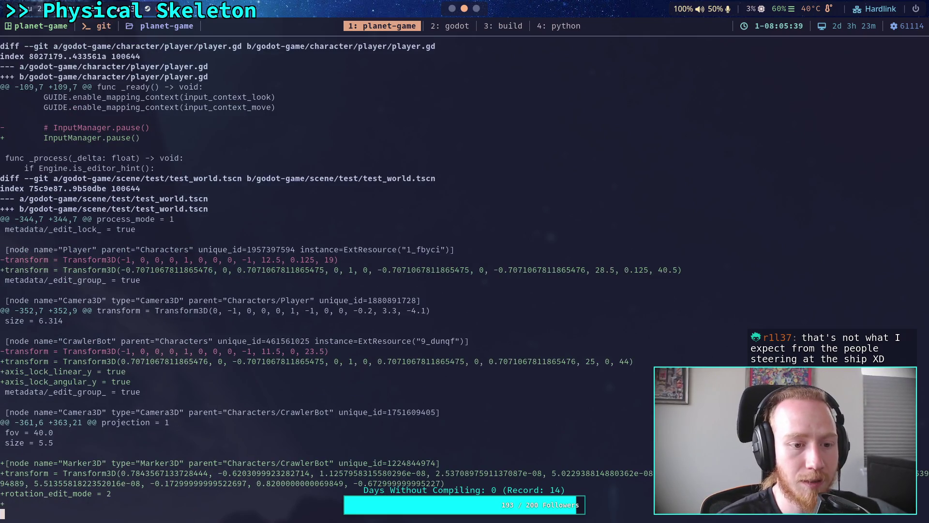
key(Down)
key(Page_Down)
key(Page_Down)
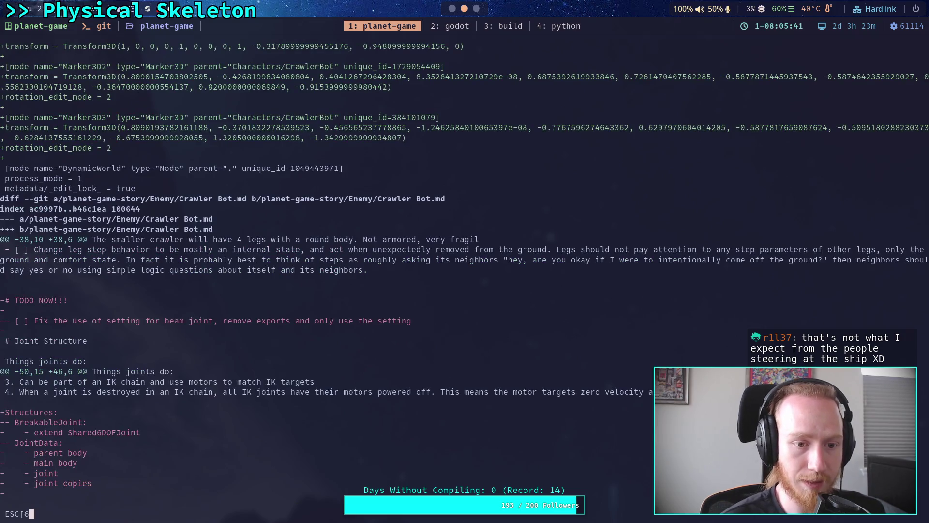
key(Down)
key(Down)
Run git status to review the ten staged files, then type git commit.
text(qgit status)
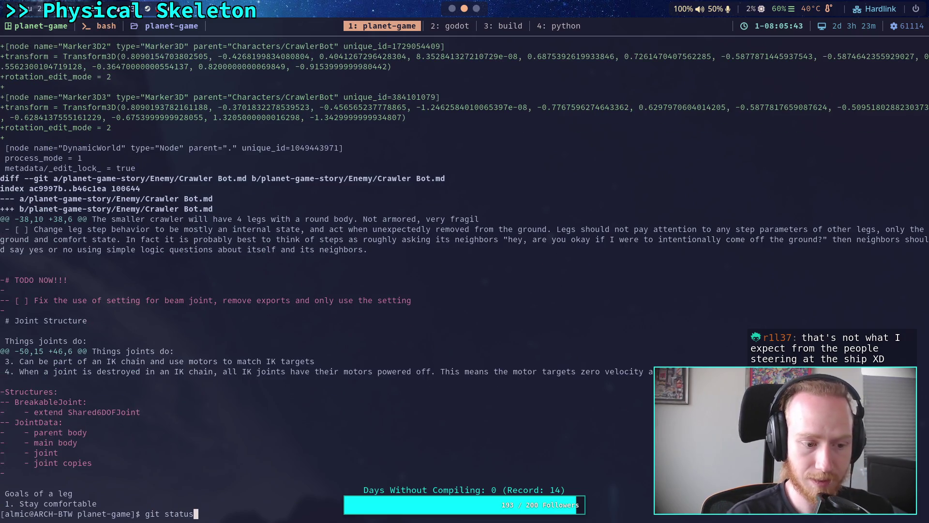
key(Return)
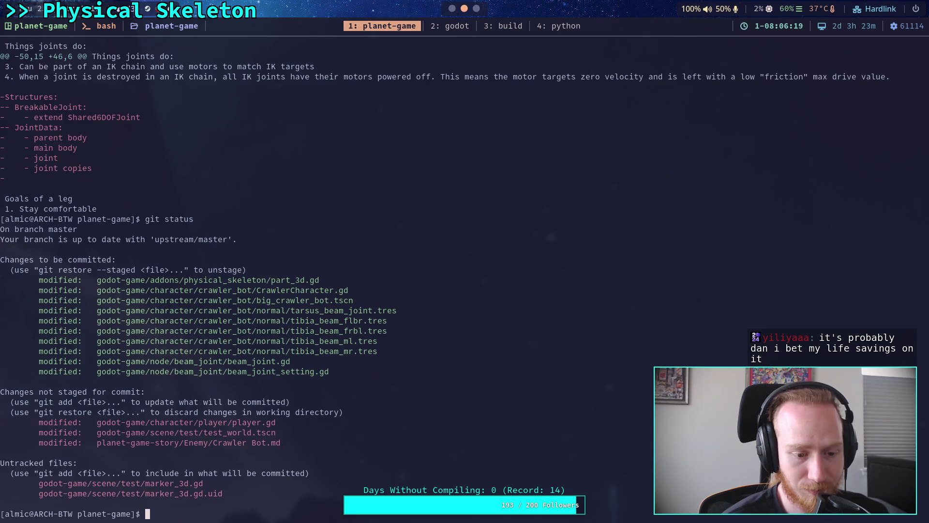
text(git )
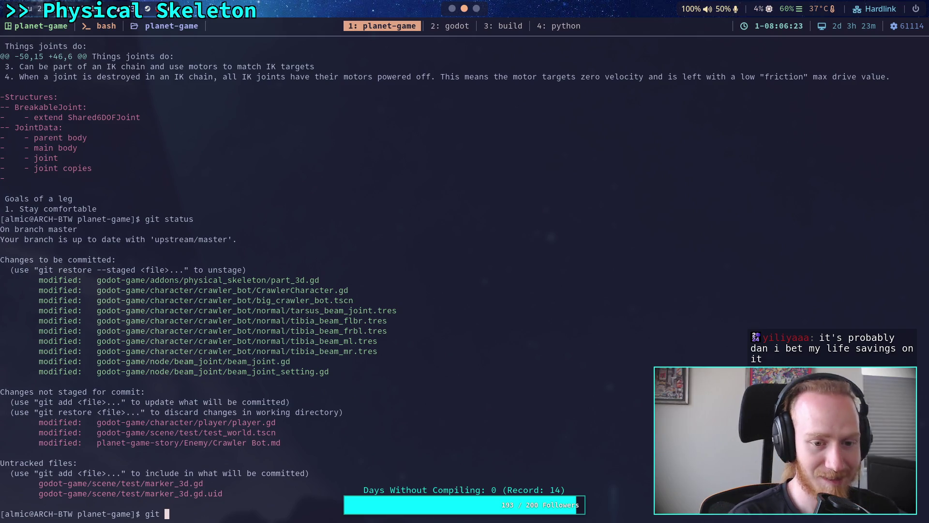
text(commit)
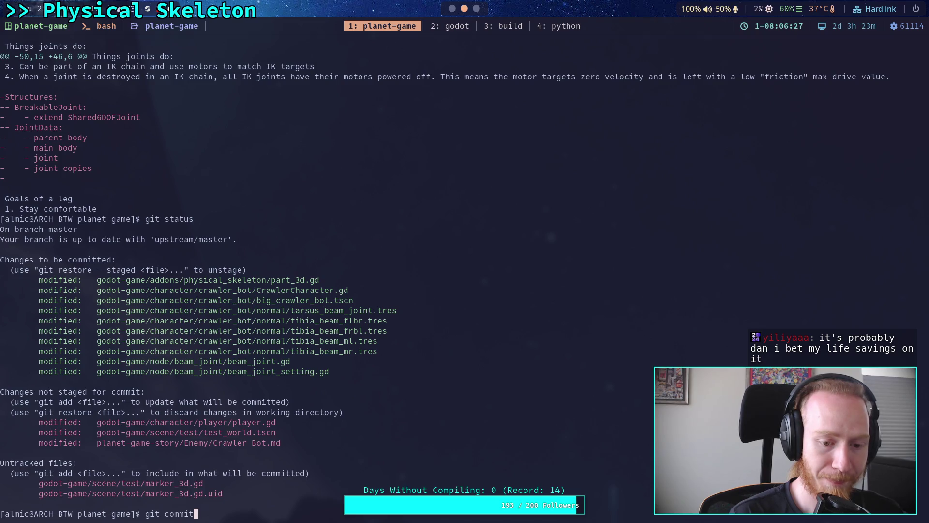
Start the commit and type the subject 'Fix beam joint settings, distance node path'.
key(Return)
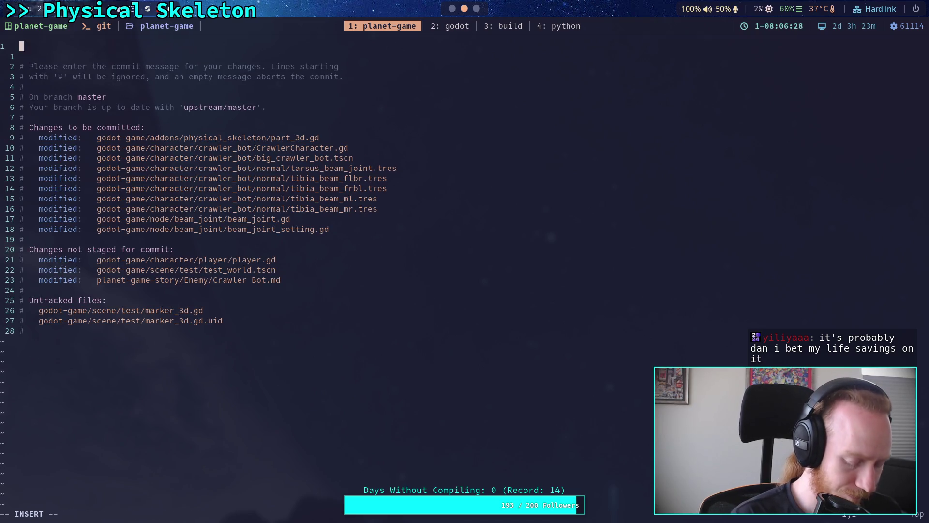
text(Fix beam)
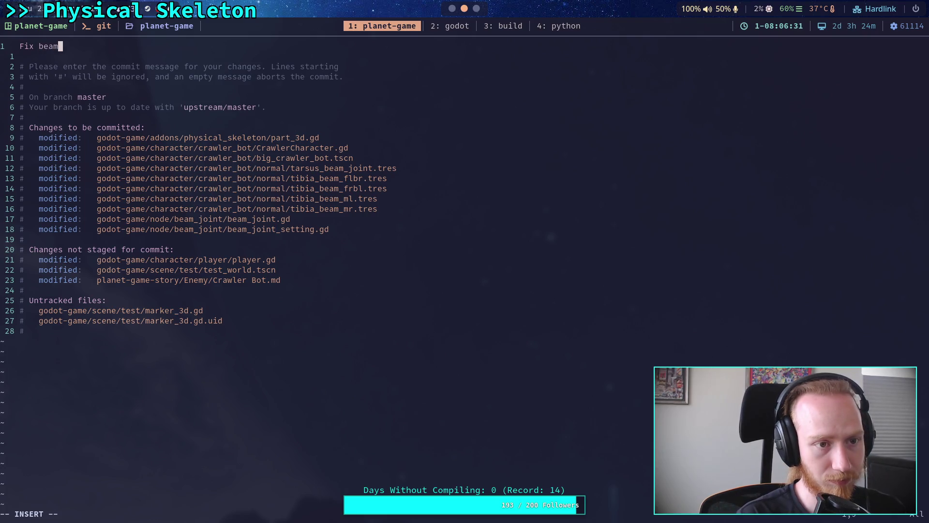
text( joints)
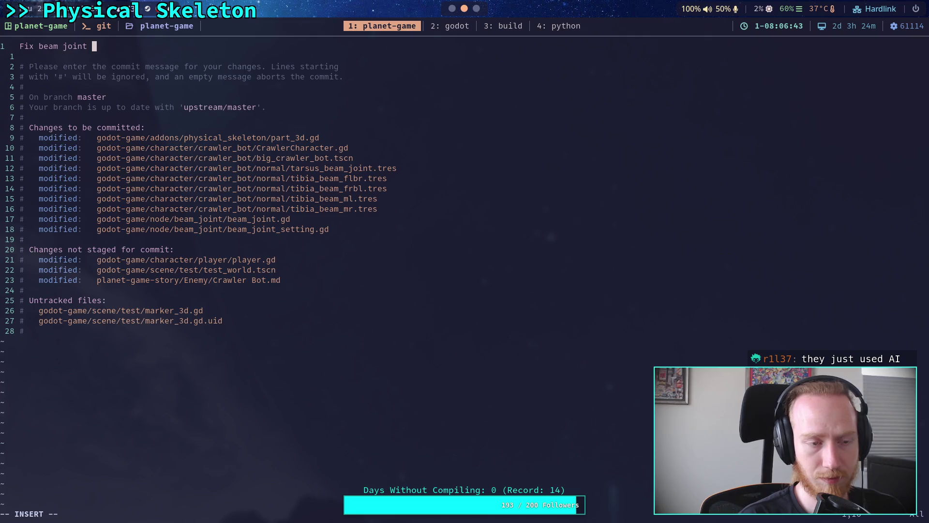
text(settings,)
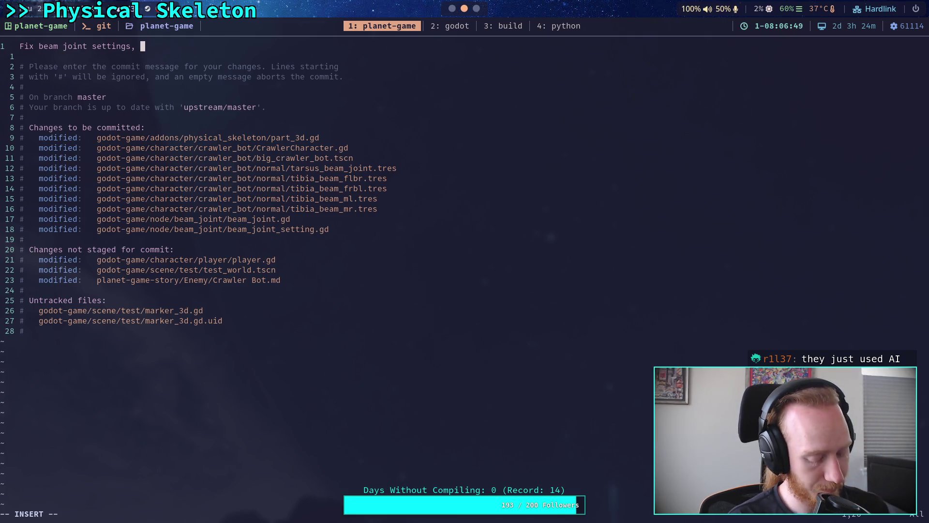
text(distance node)
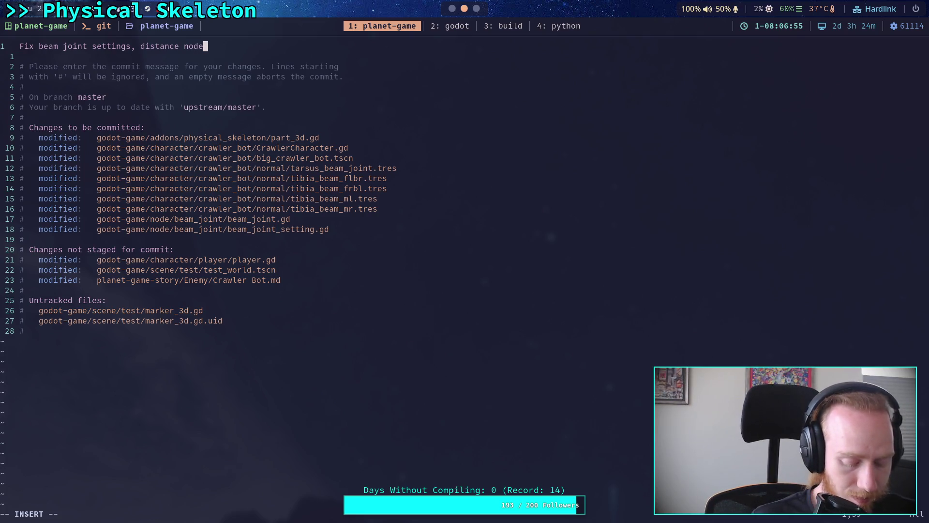
text( path)
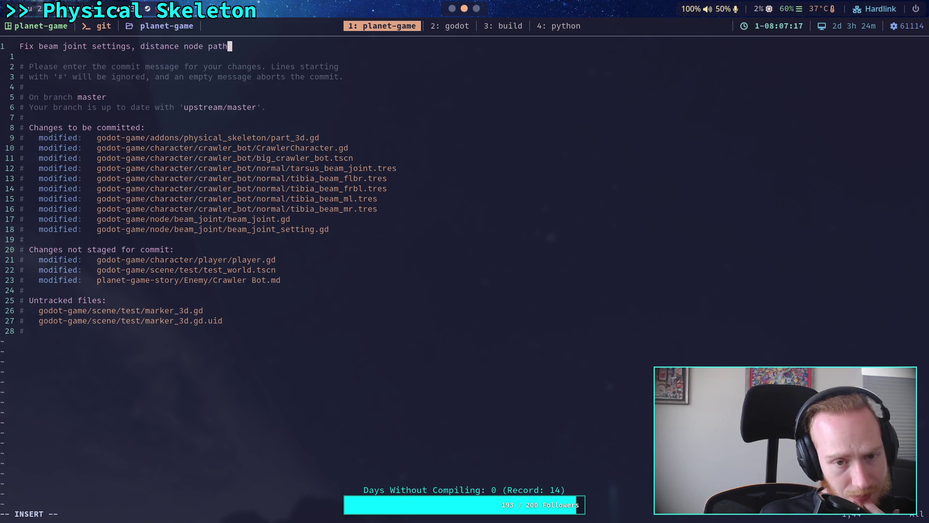
Start a '- Also' bullet, then quit Vim unsaved with :q! to abort the commit.
key(Return)
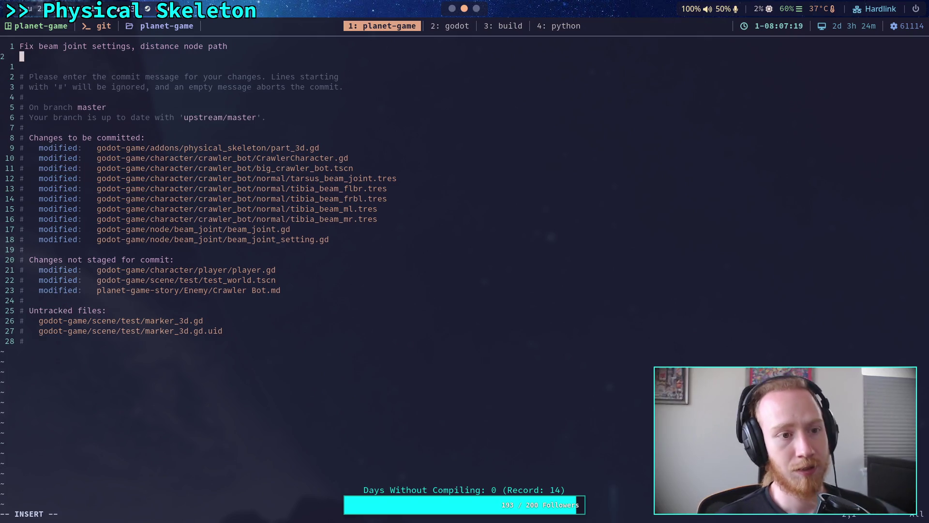
key(Return)
text(- )
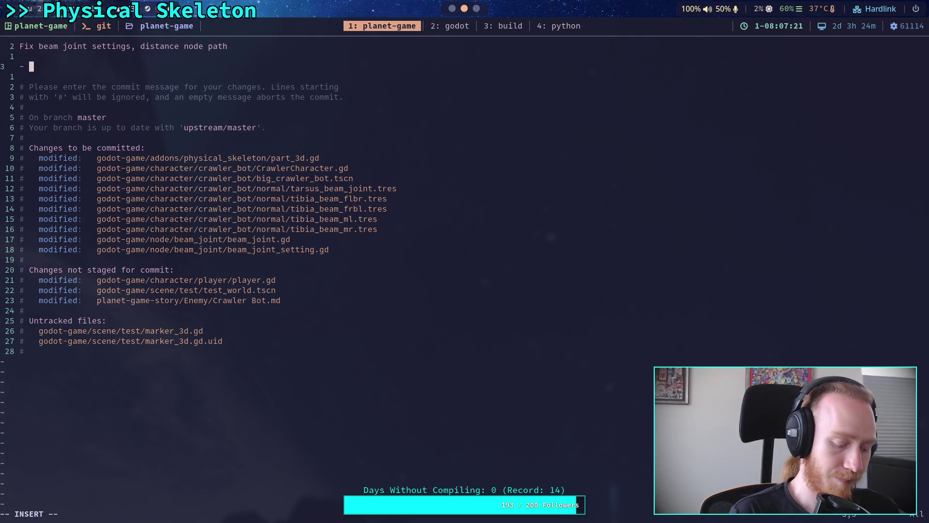
text(Also)
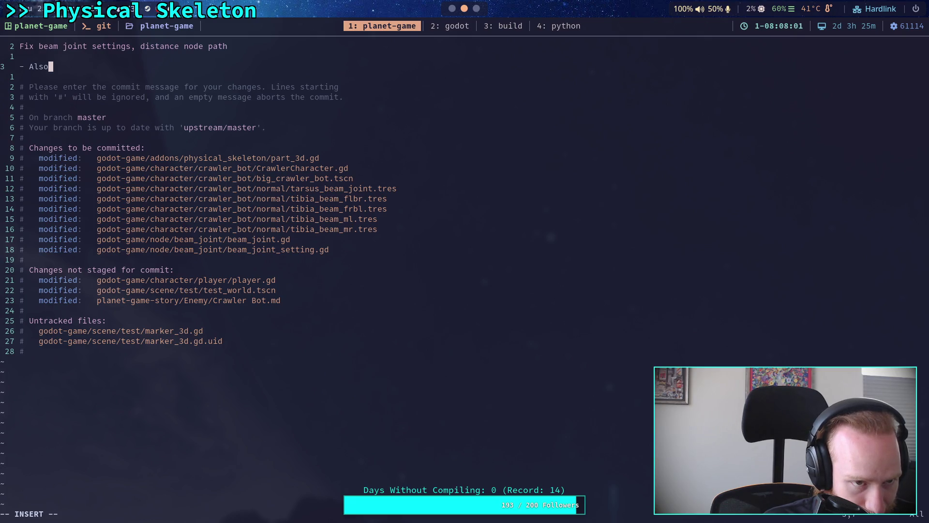
key(Escape)
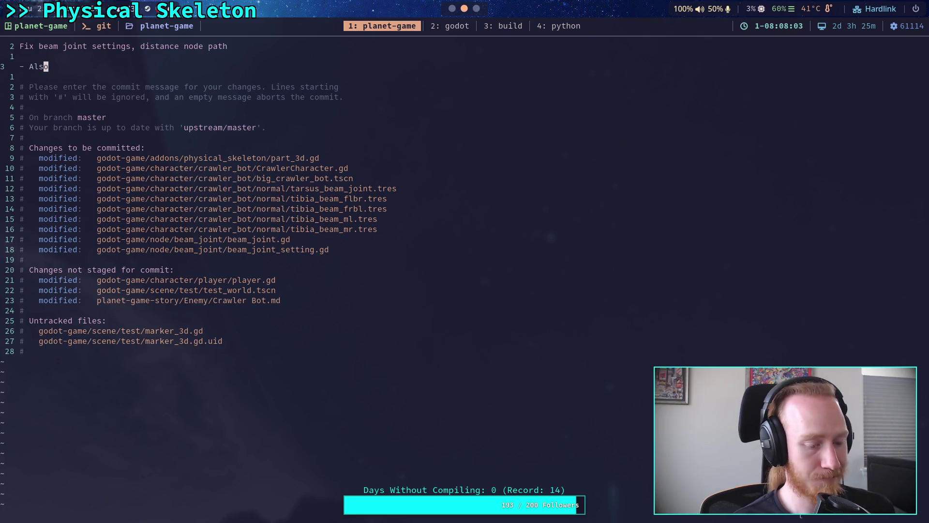
text(:q!)
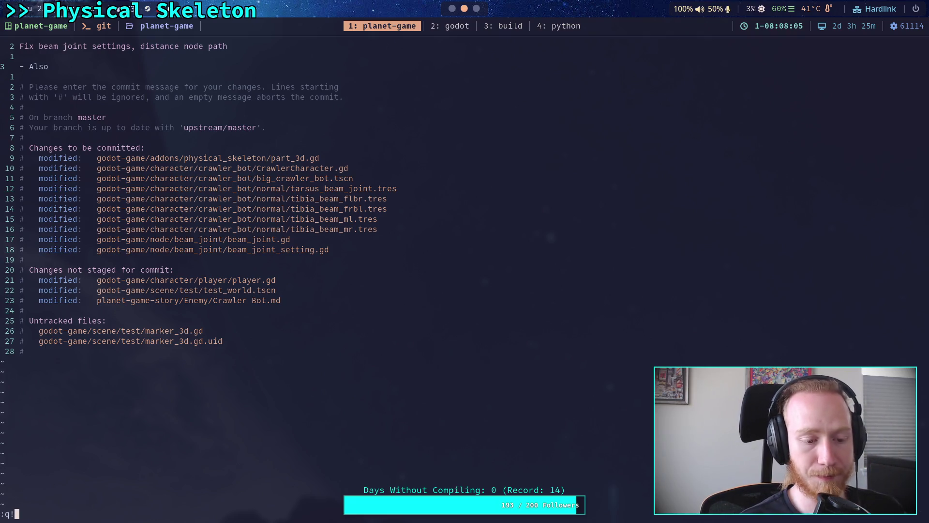
key(Return)
Show the unstaged diff, then quit the pager and run git diff --staged.
text(git diff)
key(Return)
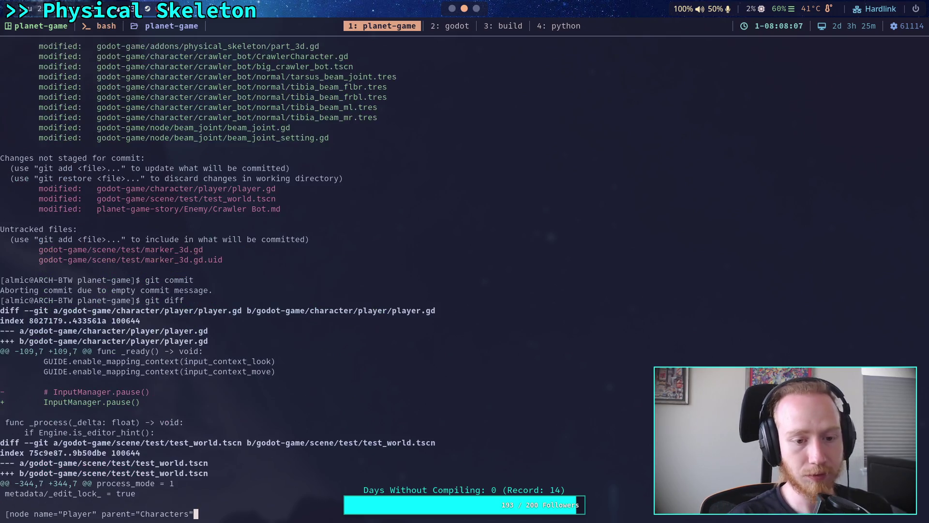
text(q)
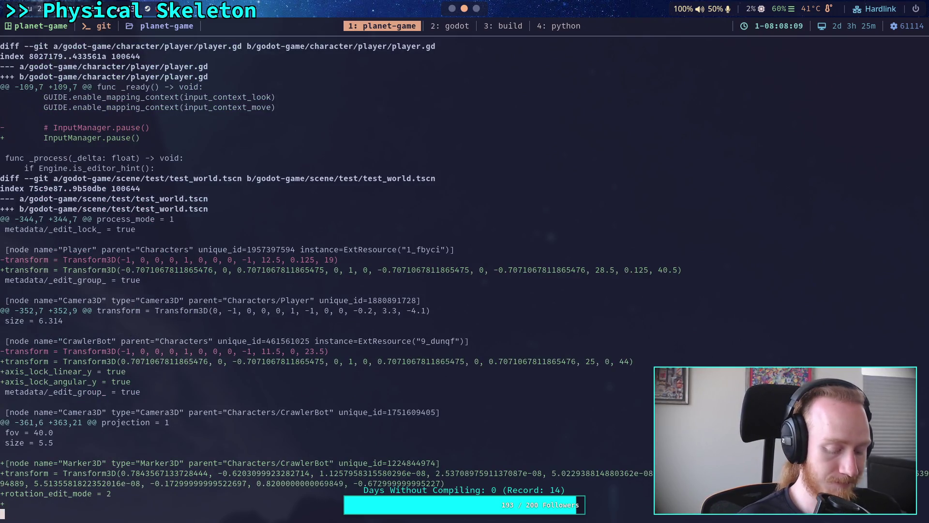
text(git diff --staged)
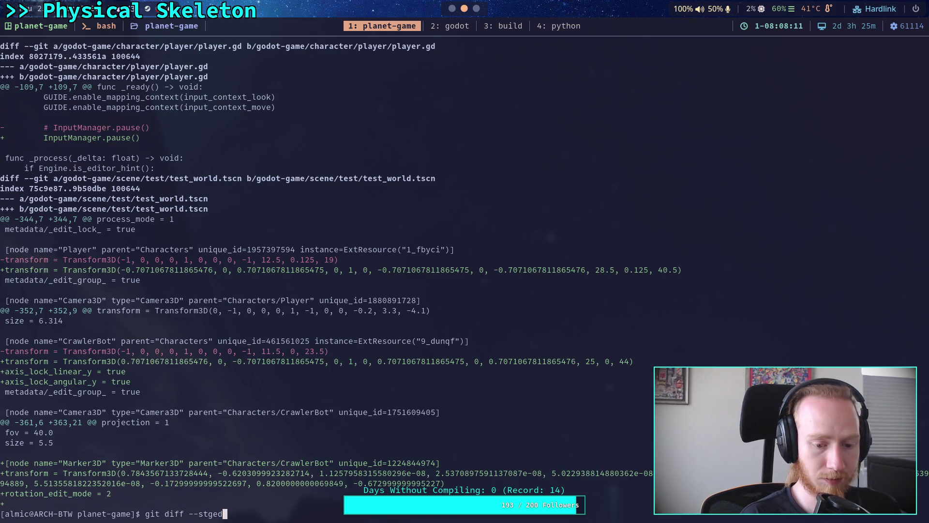
key(Return)
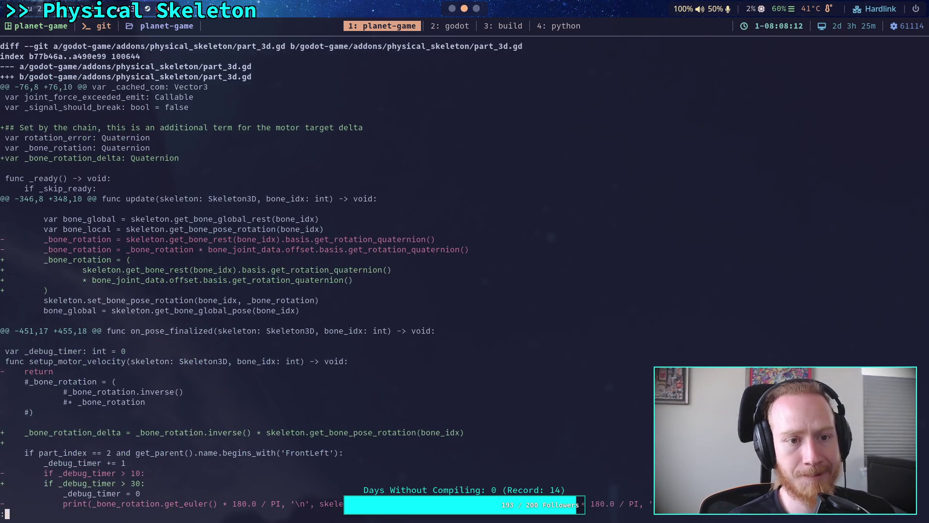
Page through the staged diff to the leg chain scene and tibia beam resource changes.
key(space)
key(space)
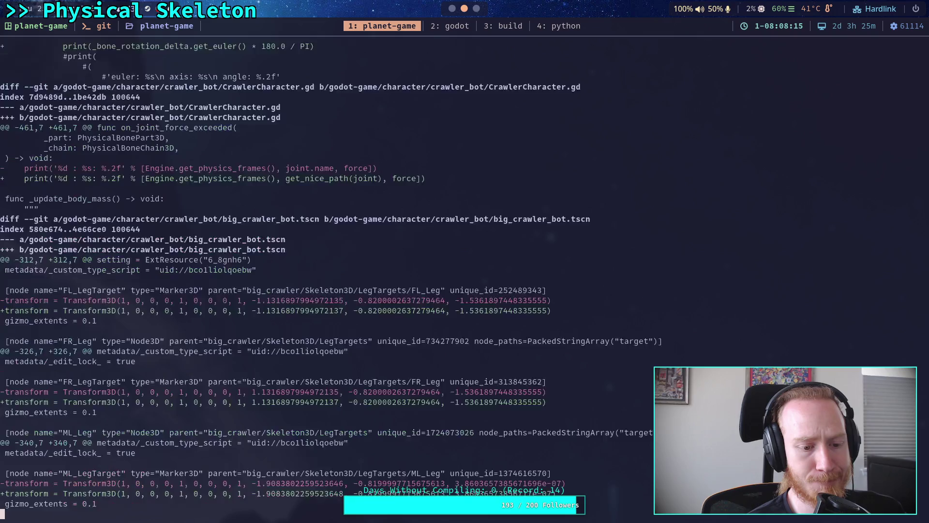
key(b)
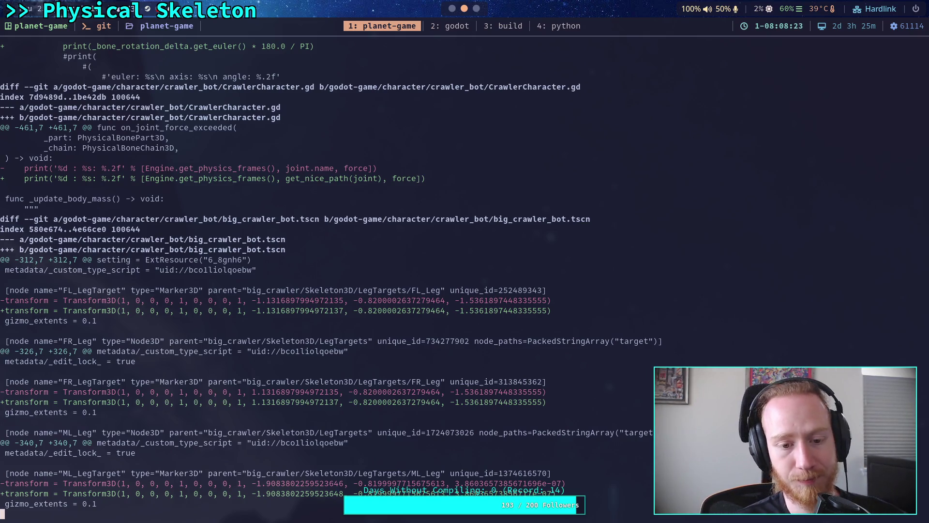
key(space)
key(space)
key(space)
key(space)
key(space)
key(space)
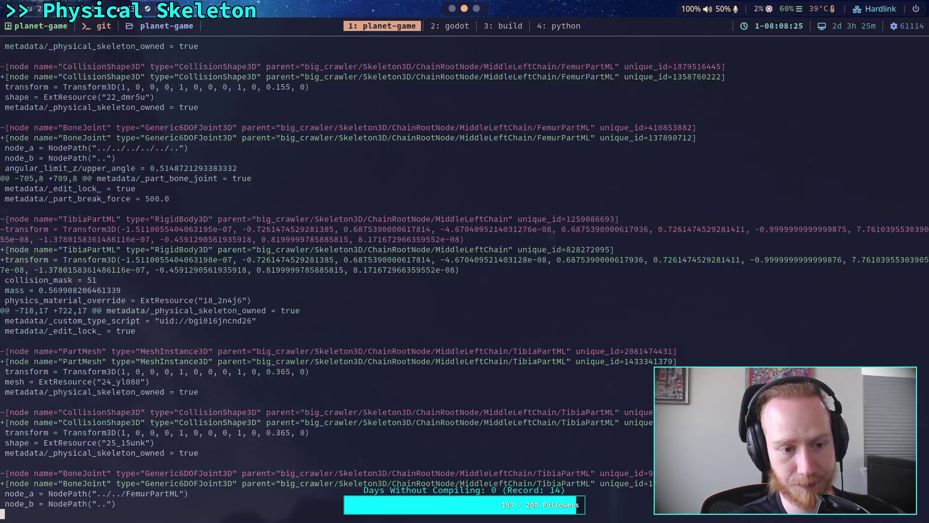
key(space)
key(space)
key(space)
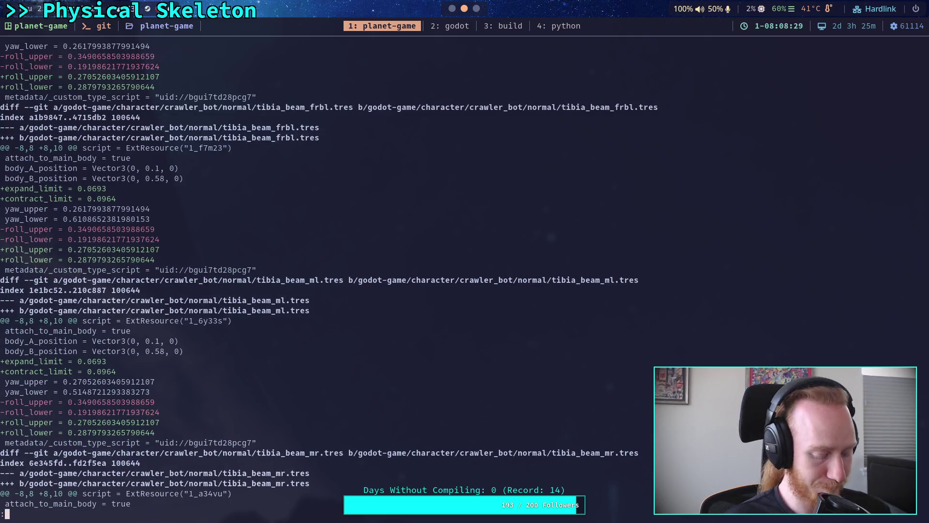
Run git commit again to open a fresh commit message in Vim.
text(qgit commit)
key(Return)
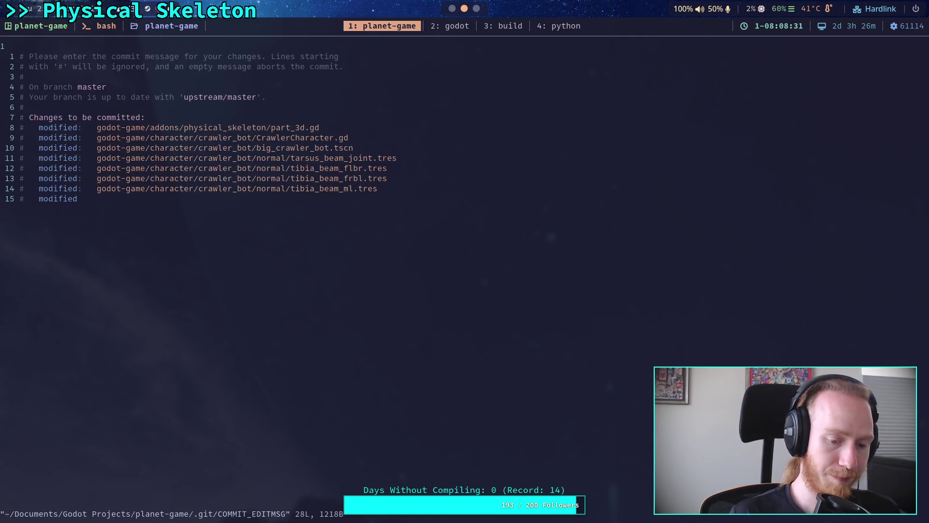
text(OUpdate)
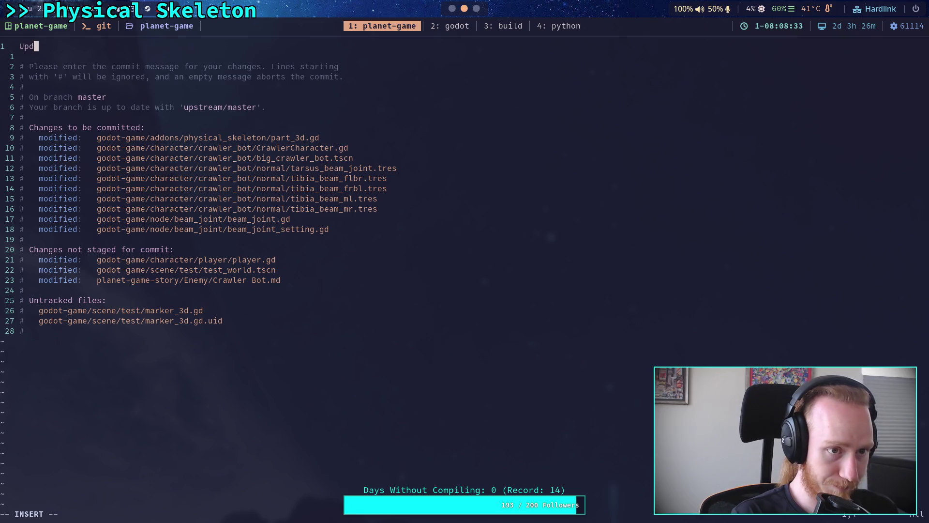
key(ctrl+w)
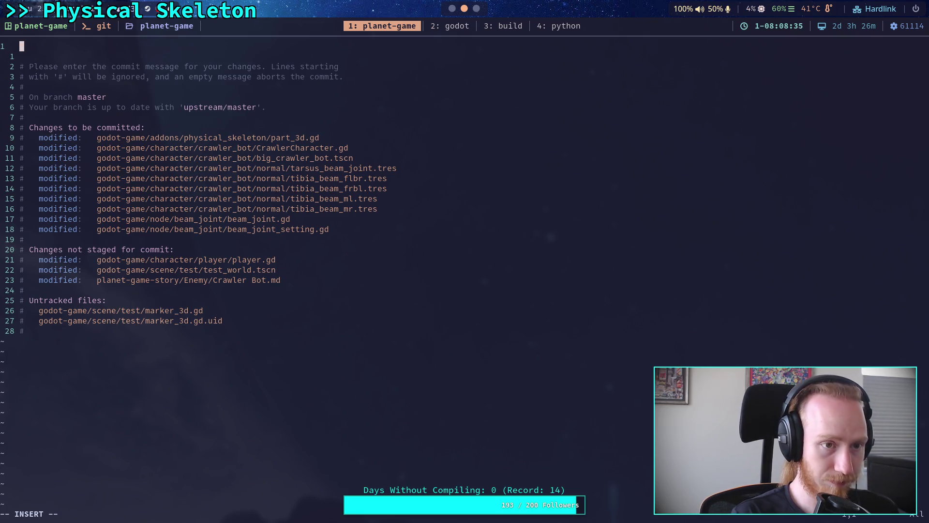
Write the subject 'Fix beam joint settings, distance node paths'.
text(Fix beam joint, u)
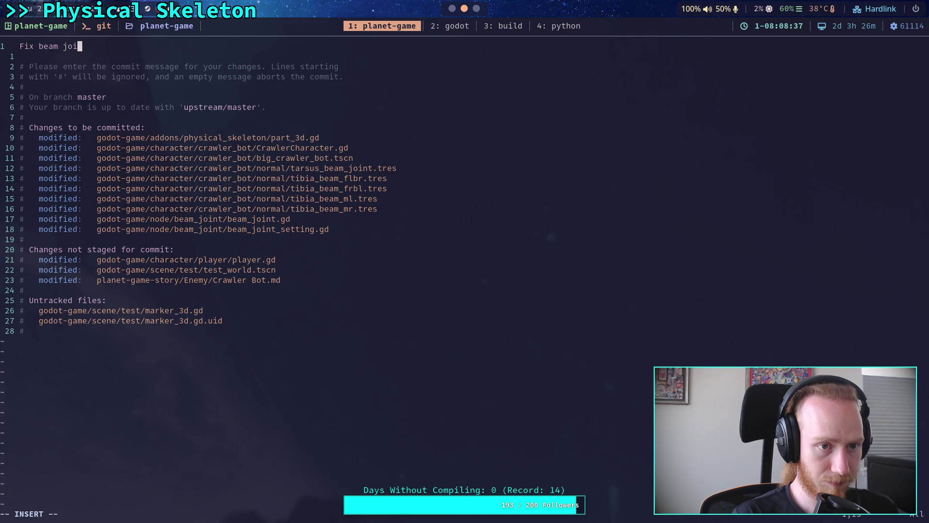
text(pdate setting)
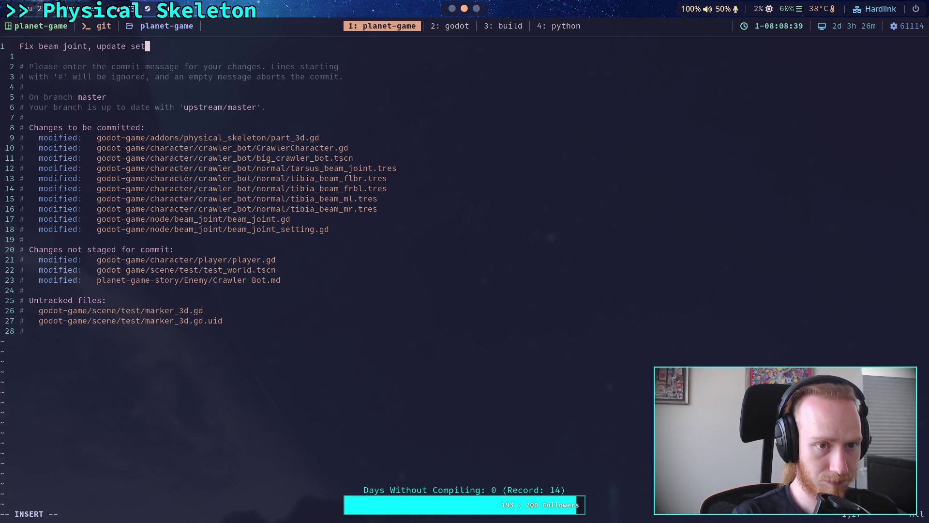
key(BackSpace)
key(ctrl+w)
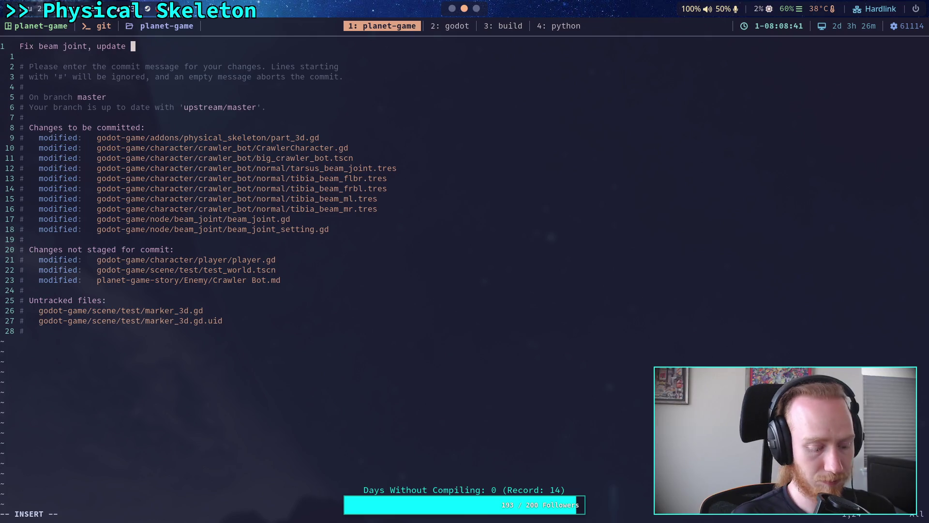
text(beam se)
key(ctrl+w)
key(ctrl+w)
key(ctrl+w)
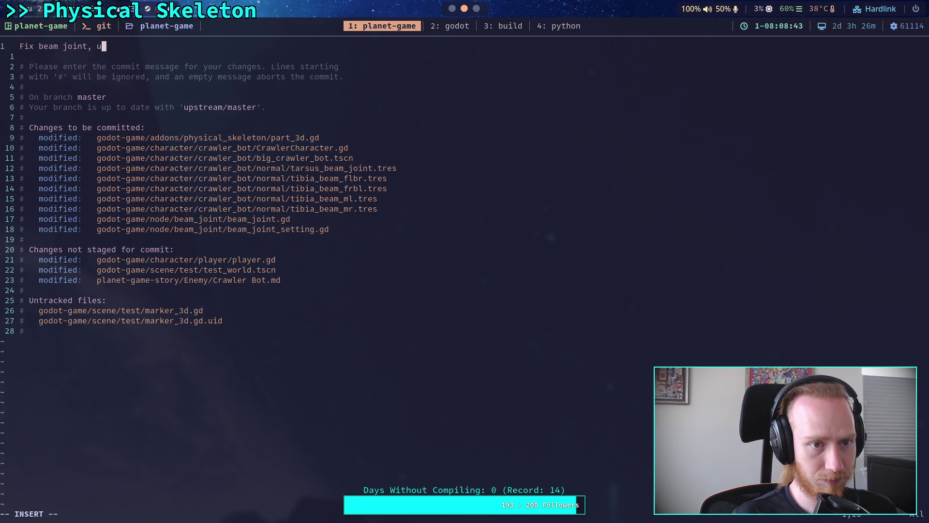
text(settings, )
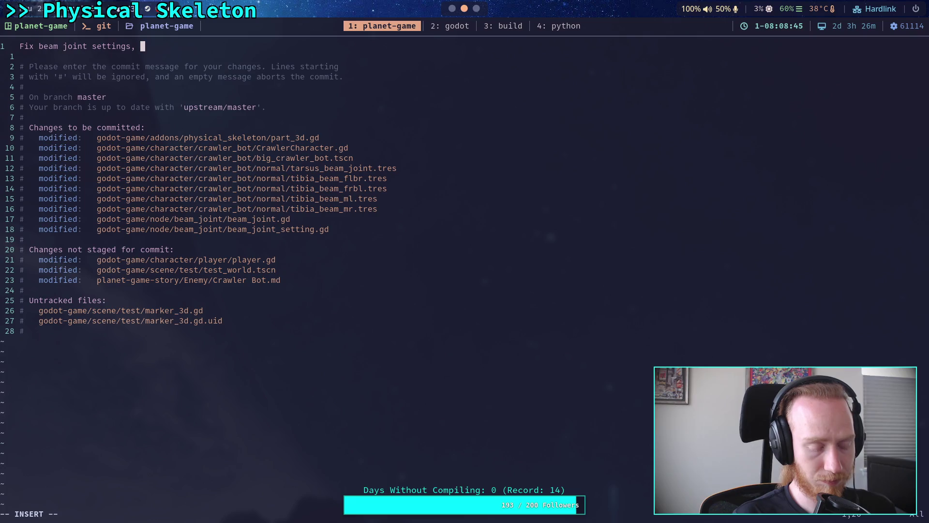
text(distance )
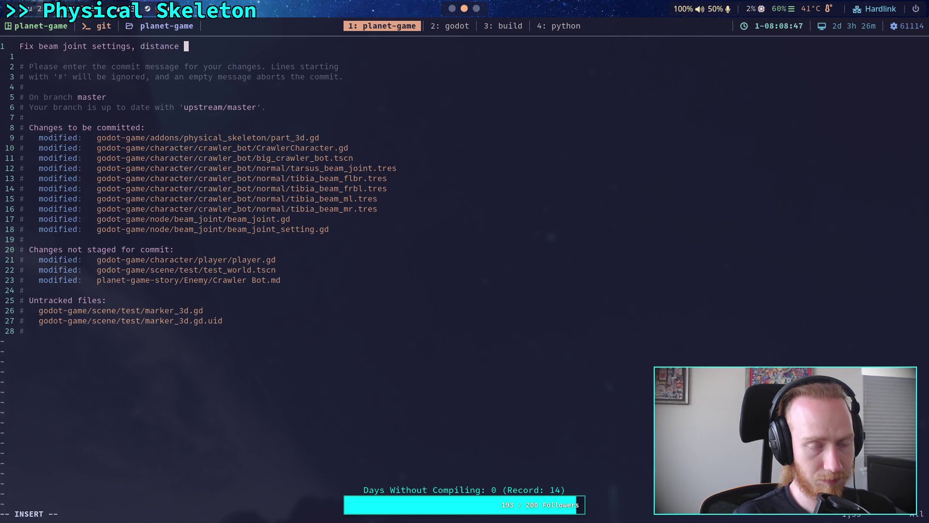
text(node paths)
Add the bullet '- Also added angle and real-time output for visual debug of the beam joints, to help set parameters'.
key(Return)
key(Return)
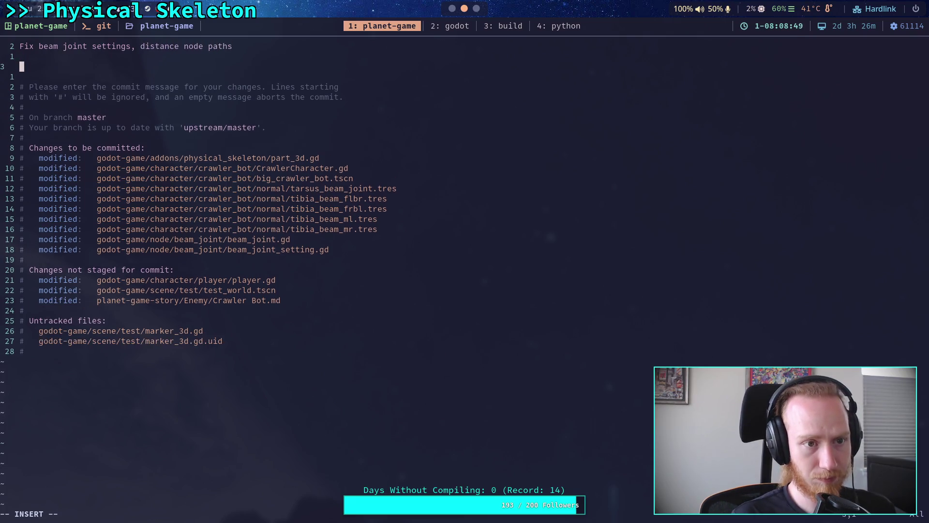
text(- )
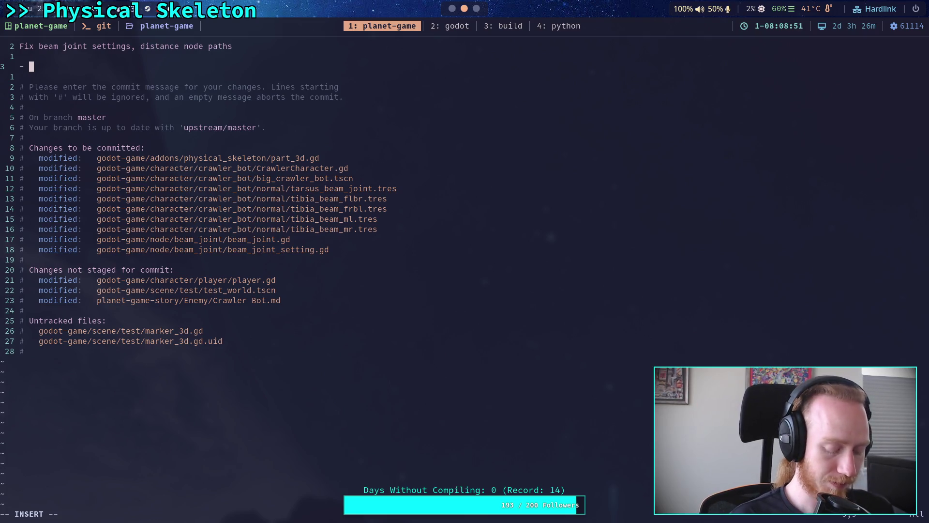
text(Alse )
text(wor)
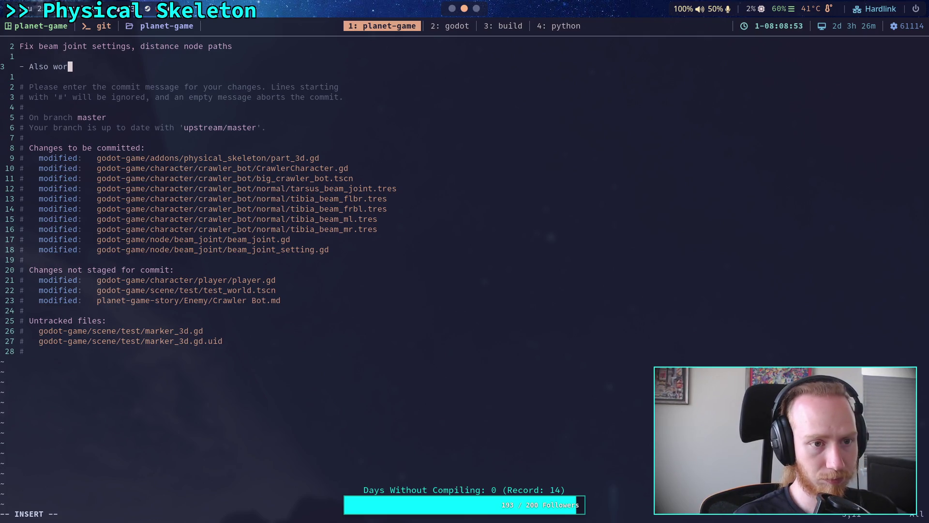
text(k on )
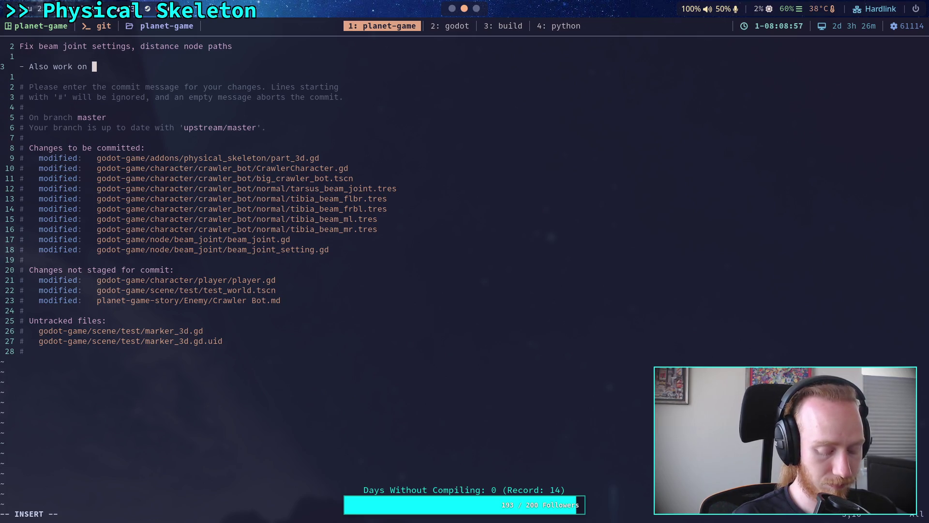
text(motor)
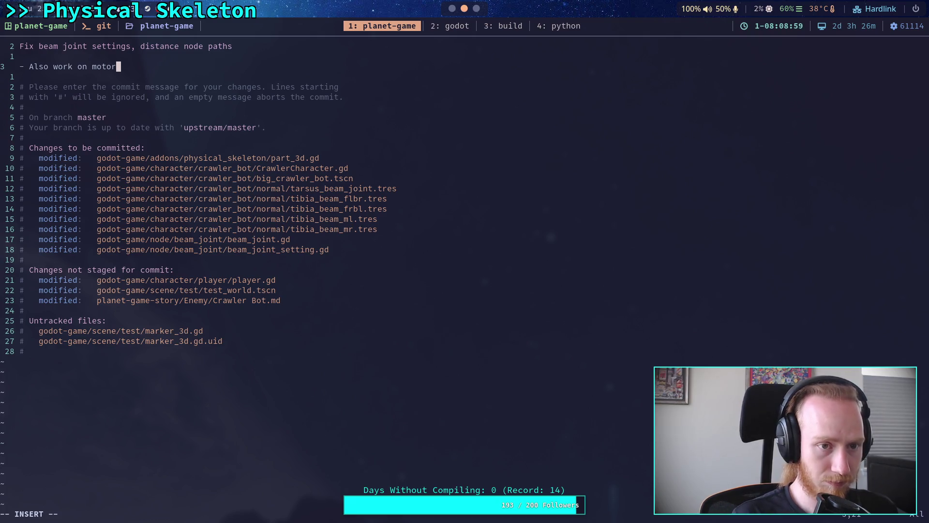
key(ctrl+w)
key(ctrl+w)
key(ctrl+w)
text(add)
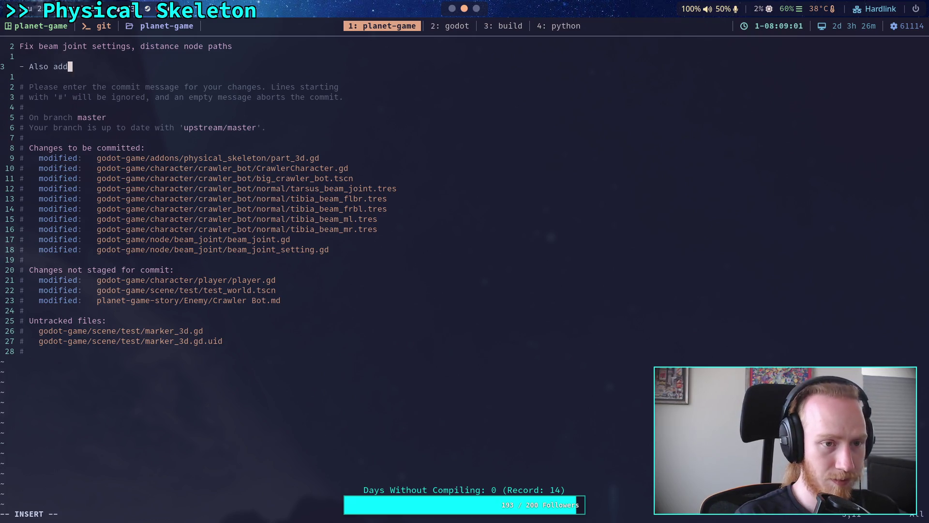
text(ed angle and real-time )
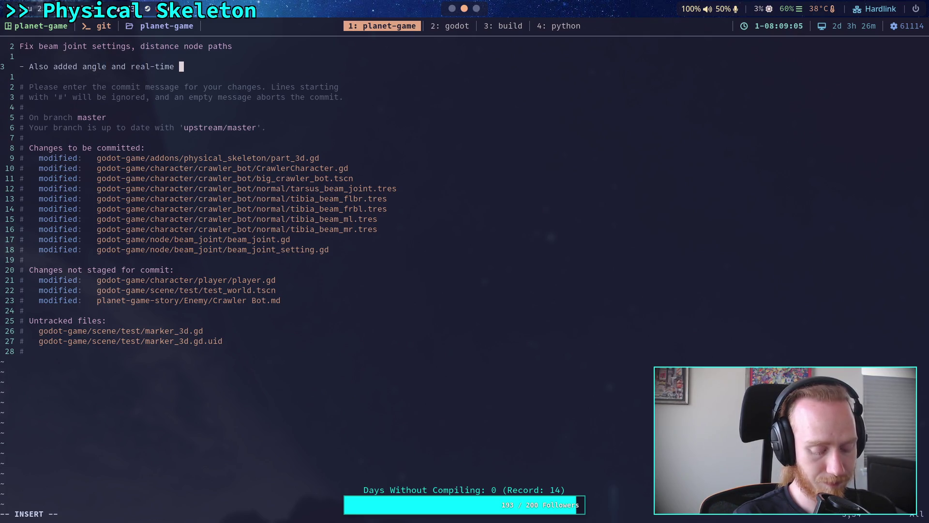
text(output for vis)
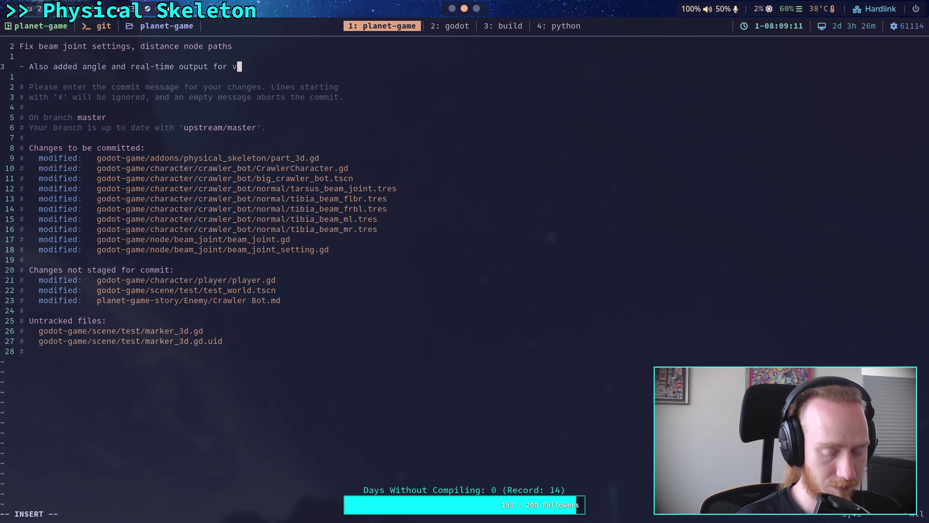
text(ual debug )
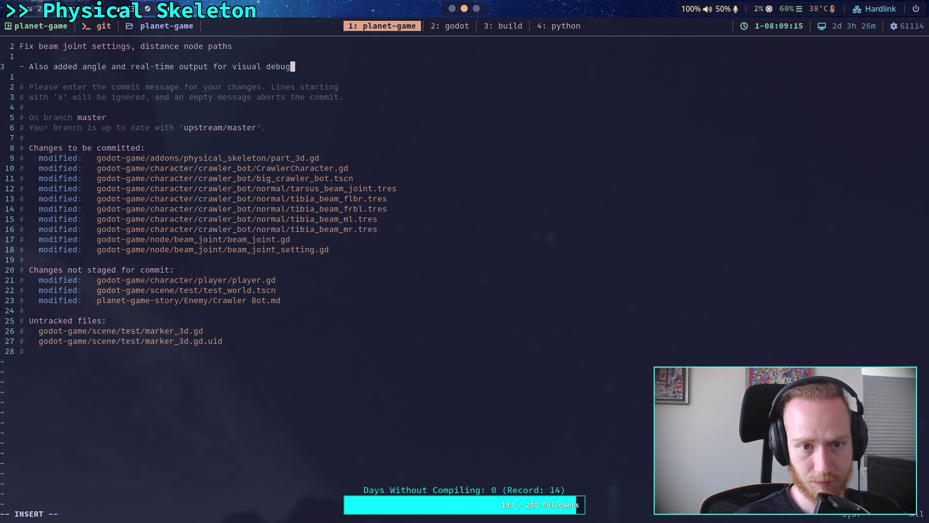
text(of)
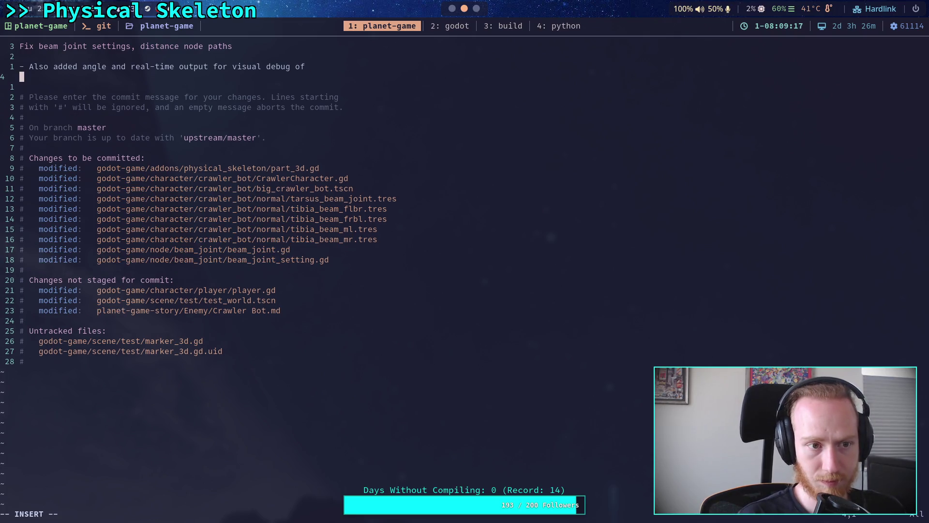
text(   the beam joints)
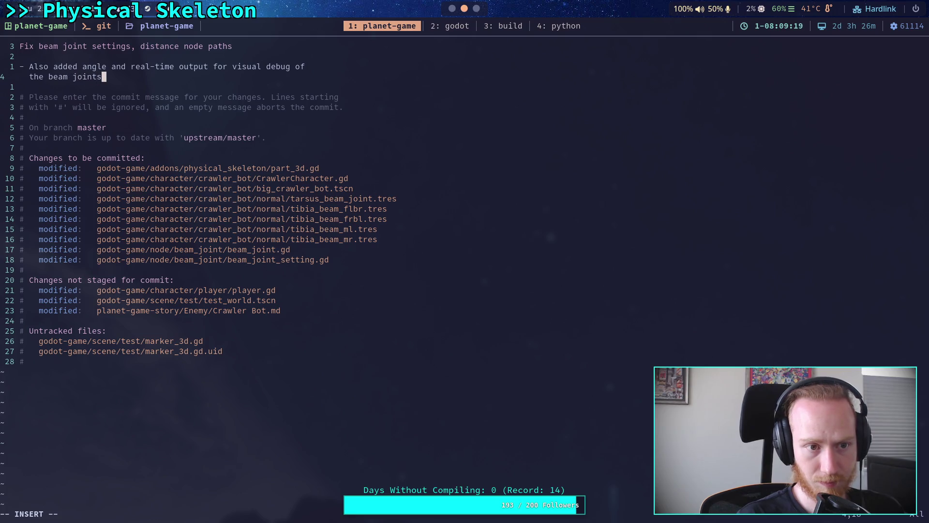
key(BackSpace)
text(, to e)
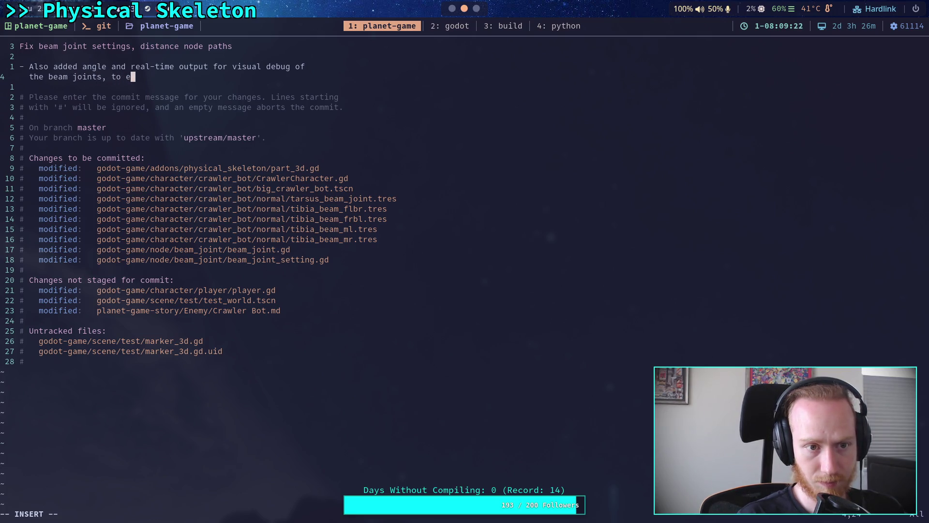
key(BackSpace)
text(help set )
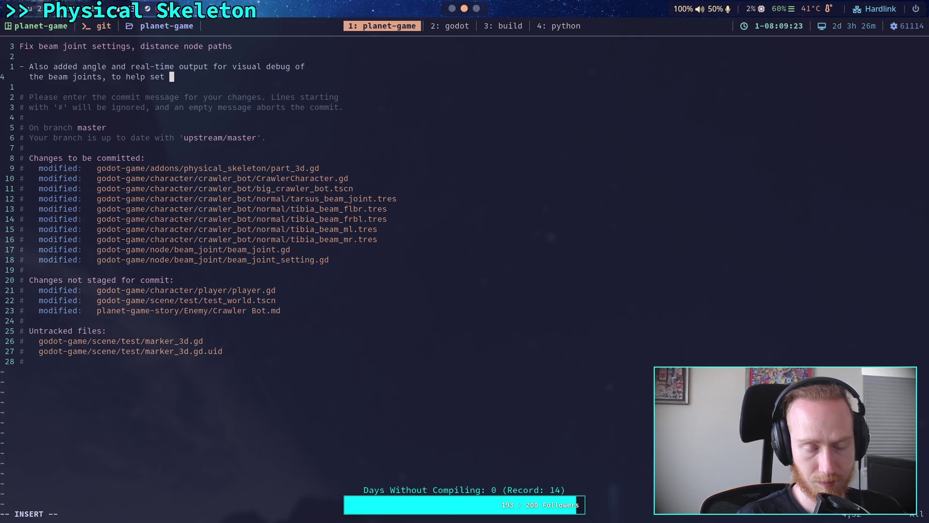
text(parameters)
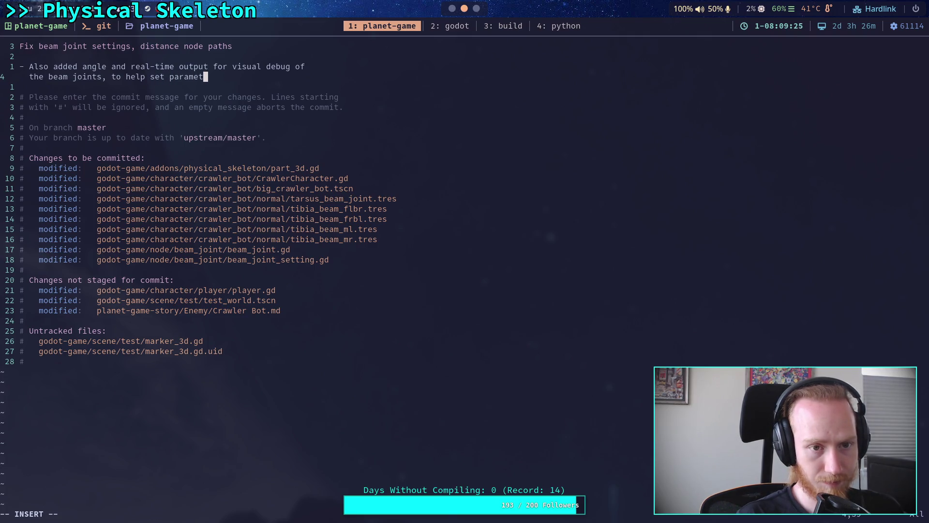
key(Return)
text(-)
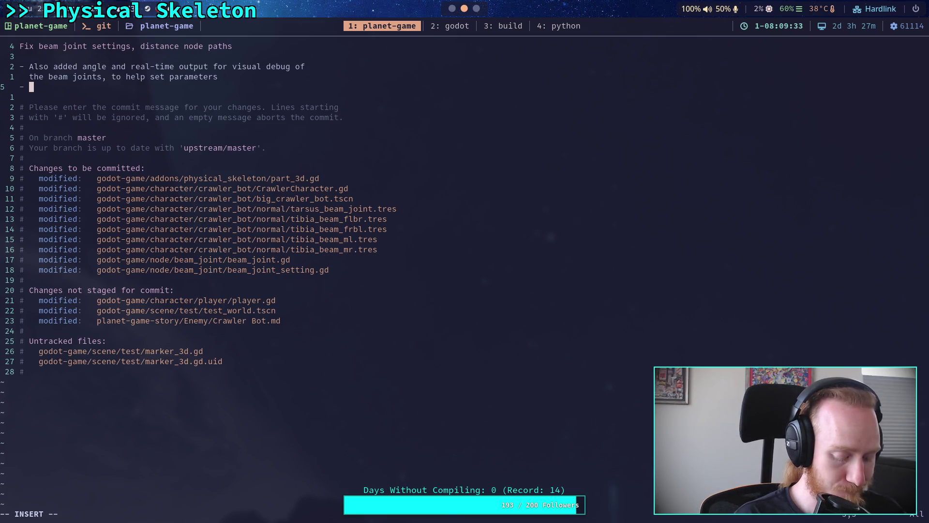
Write the second bullet 'Some motor work, print paths for force exceeded joints' and exit insert mode.
text(Some motor )
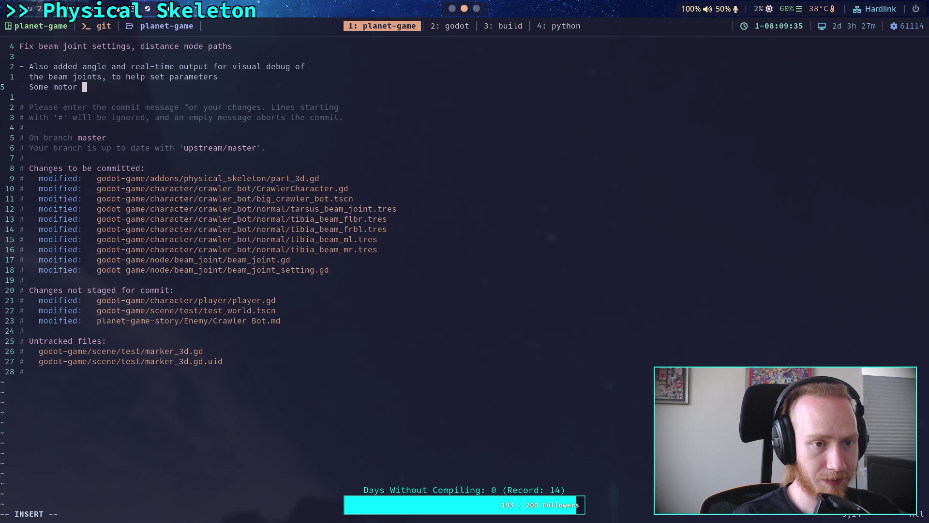
text(work,)
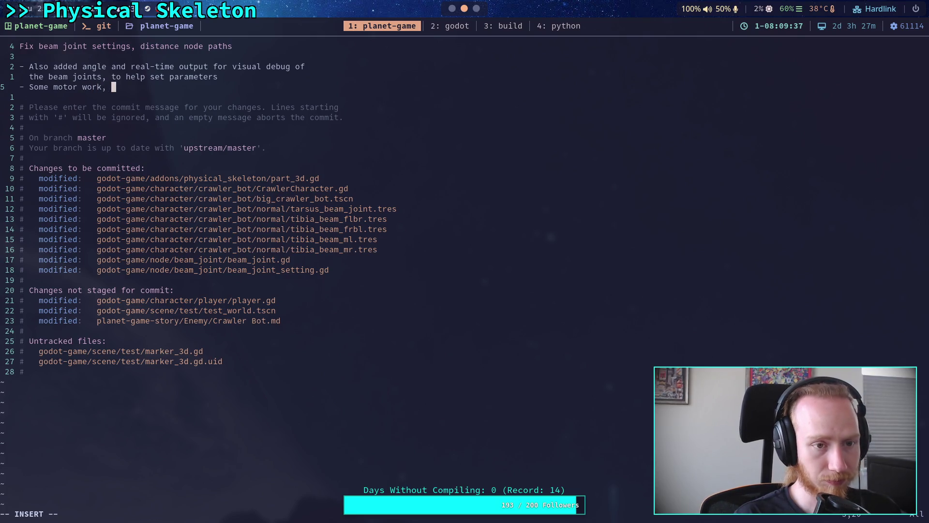
text(print f)
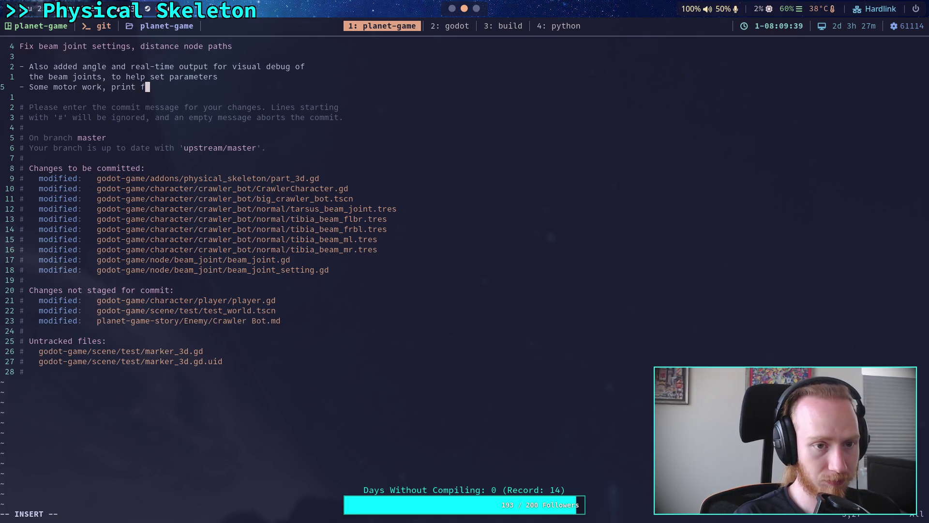
text(urll)
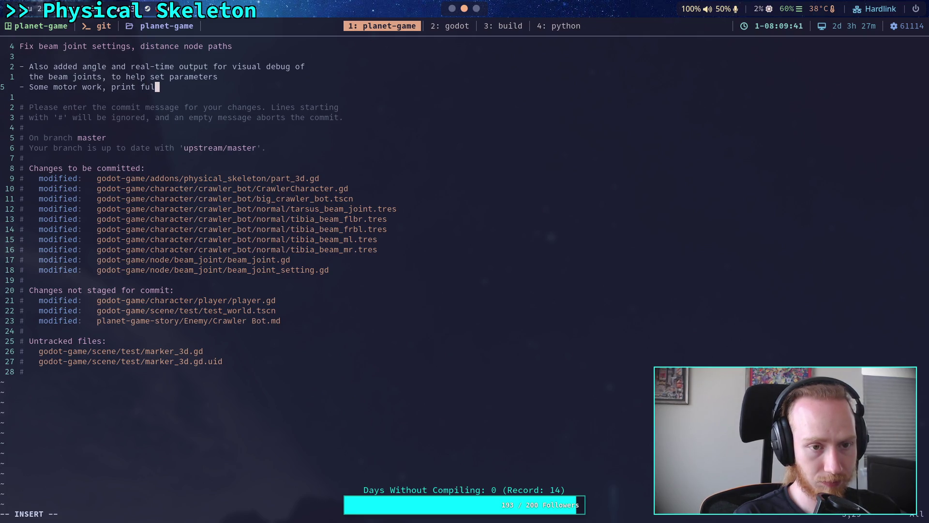
key(BackSpace)
key(BackSpace)
key(BackSpace)
text(node paths )
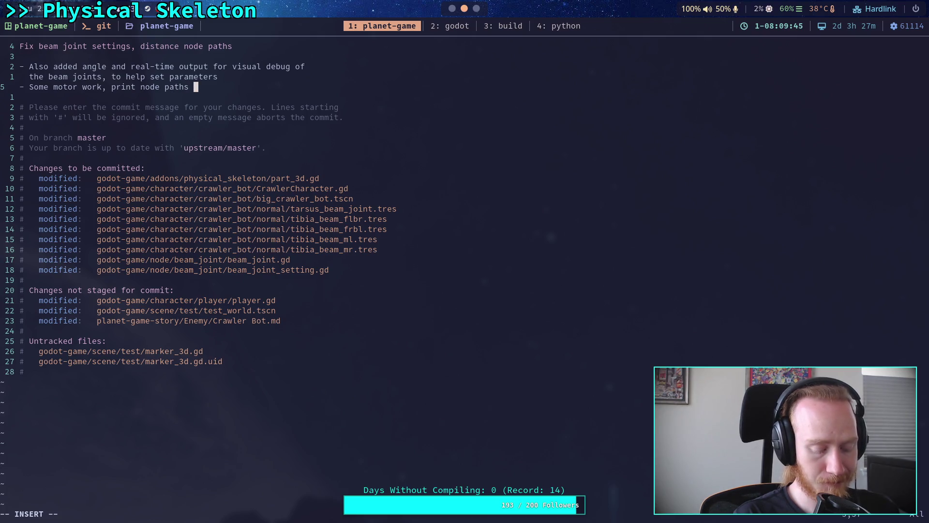
text(for damag)
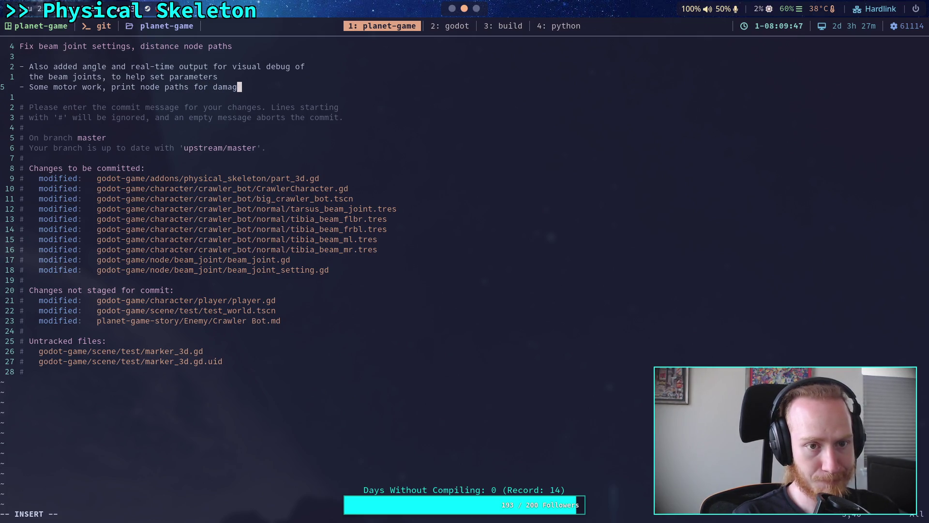
key(BackSpace)
key(BackSpace)
key(BackSpace)
key(BackSpace)
key(BackSpace)
text(force)
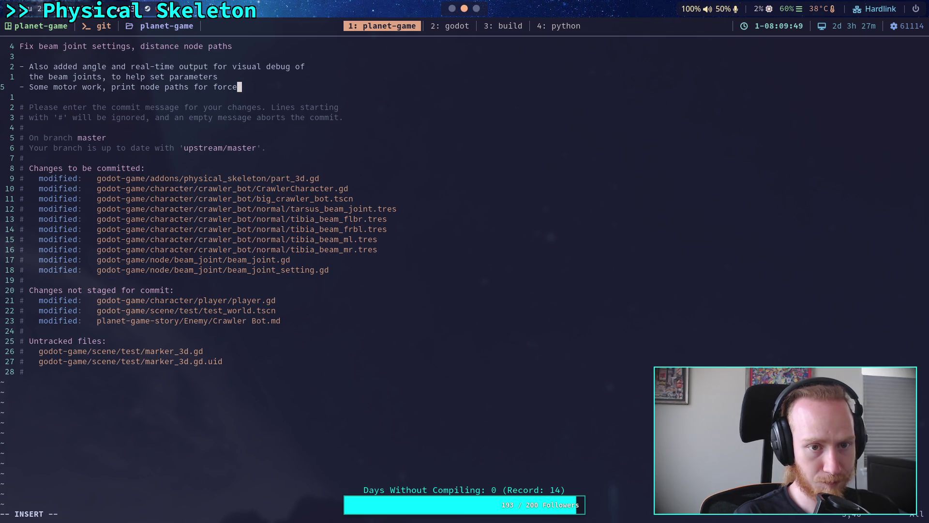
text( exceeded )
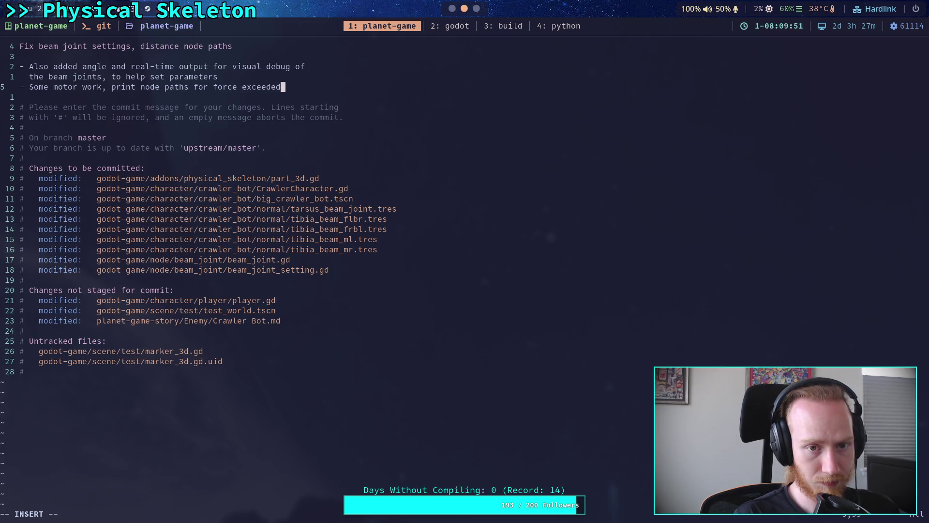
text(joint)
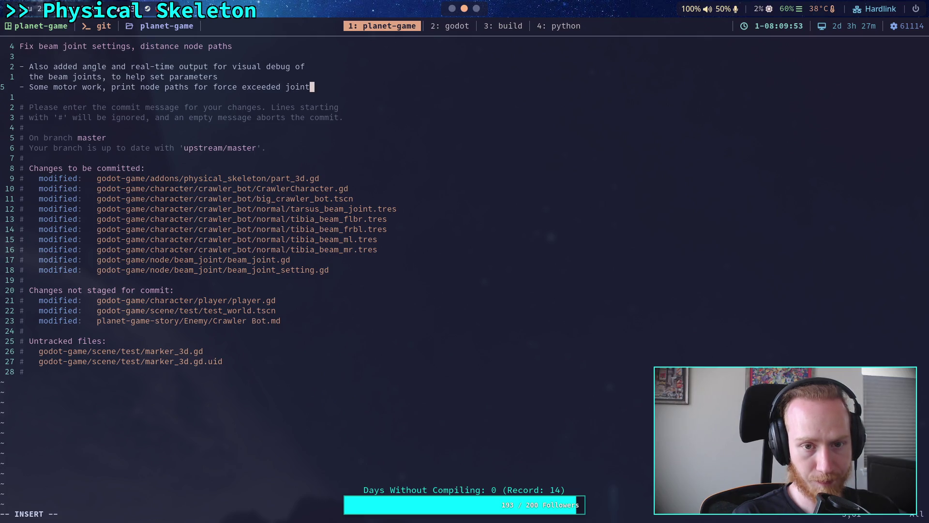
key(Left)
key(Left)
key(Left)
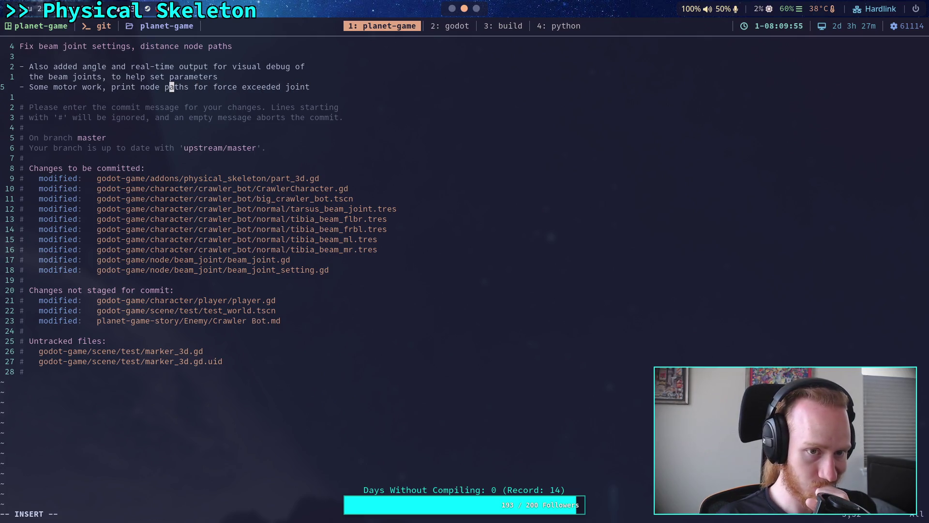
key(Left)
key(BackSpace)
key(BackSpace)
key(BackSpace)
key(Right)
key(Right)
key(Right)
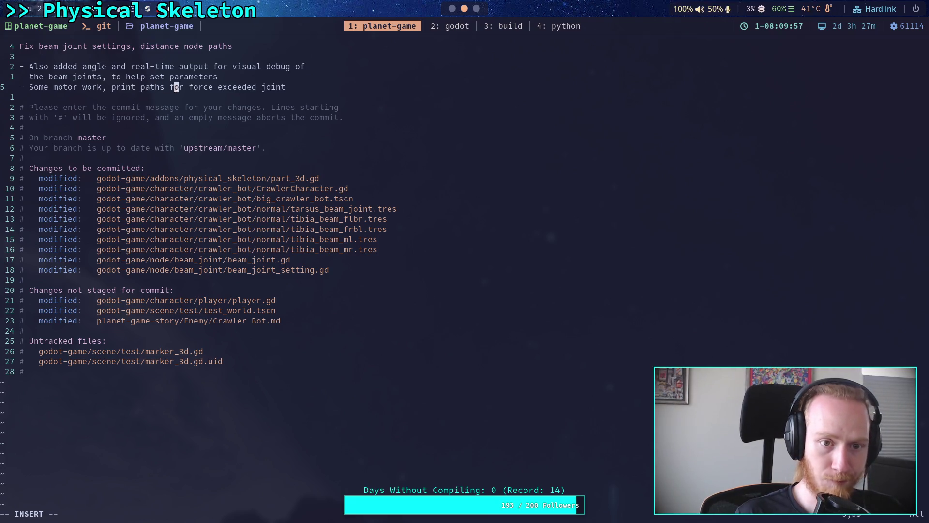
key(Right)
key(Right)
key(Right)
text(s)
key(Escape)
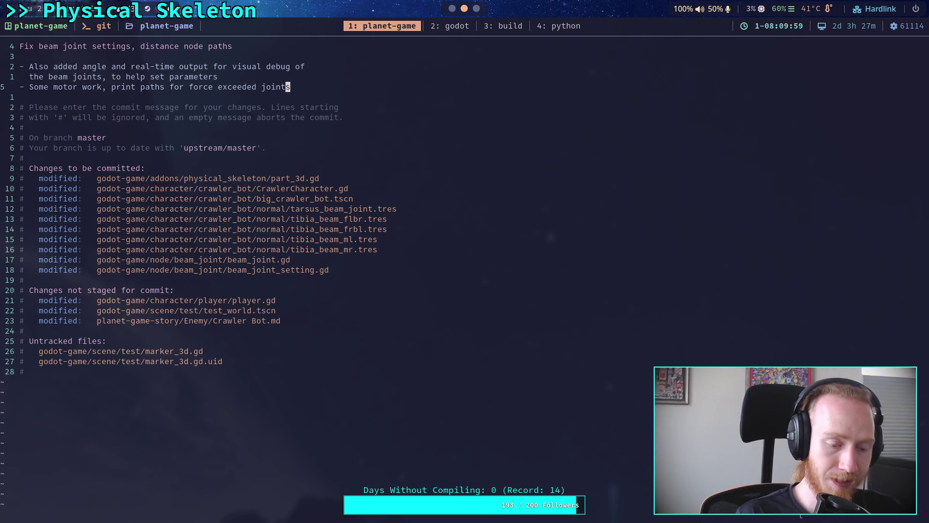